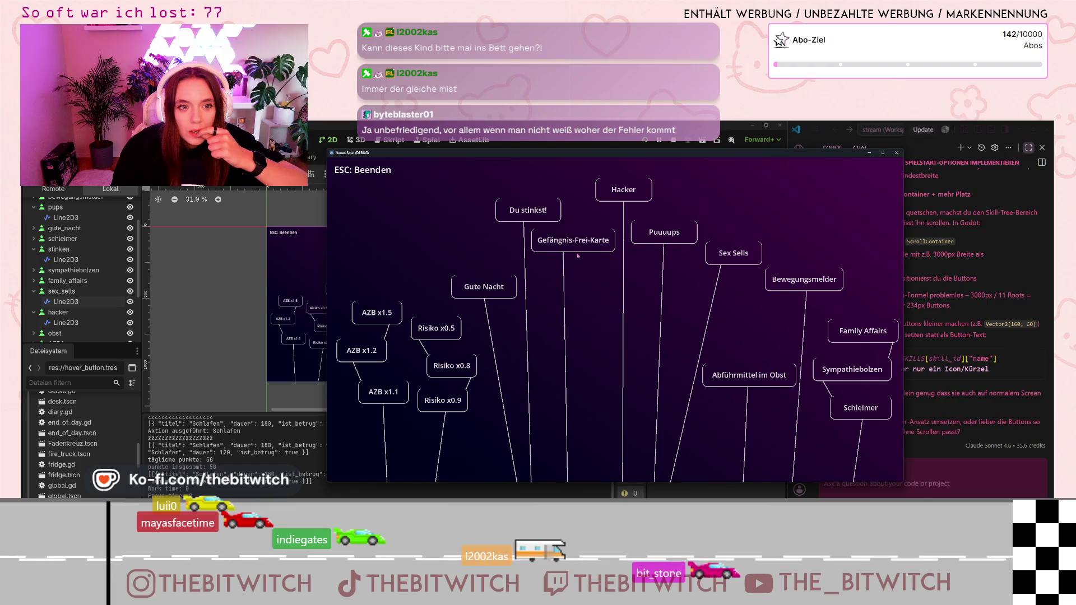
Close the game preview and ask the assistant for a skill side panel showing title, description, cost and a Kaufen button.
click(895, 154)
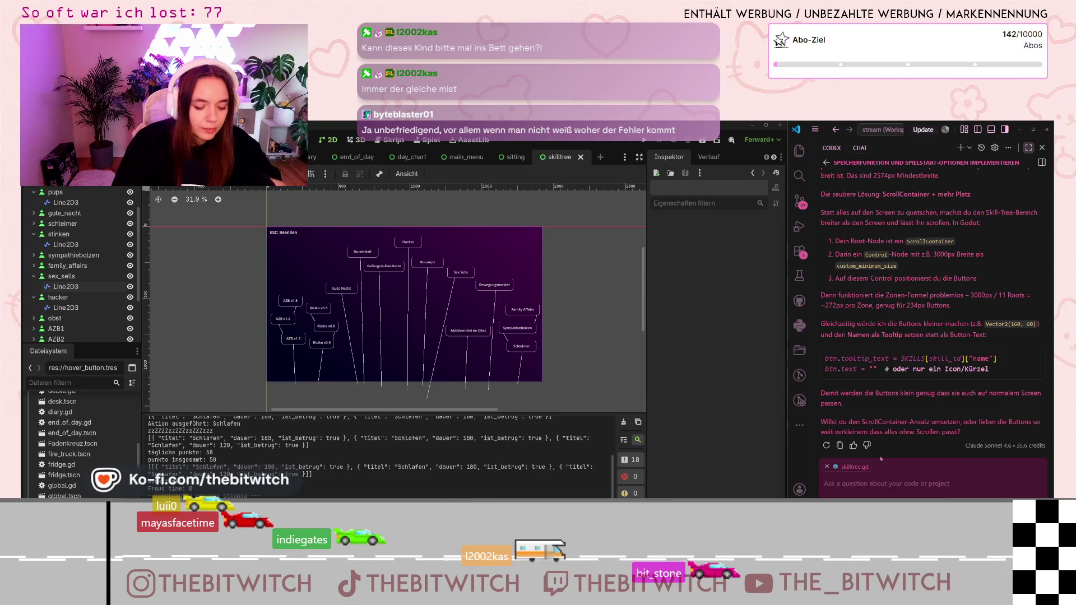
click(933, 486)
text(Wenn man im Ski)
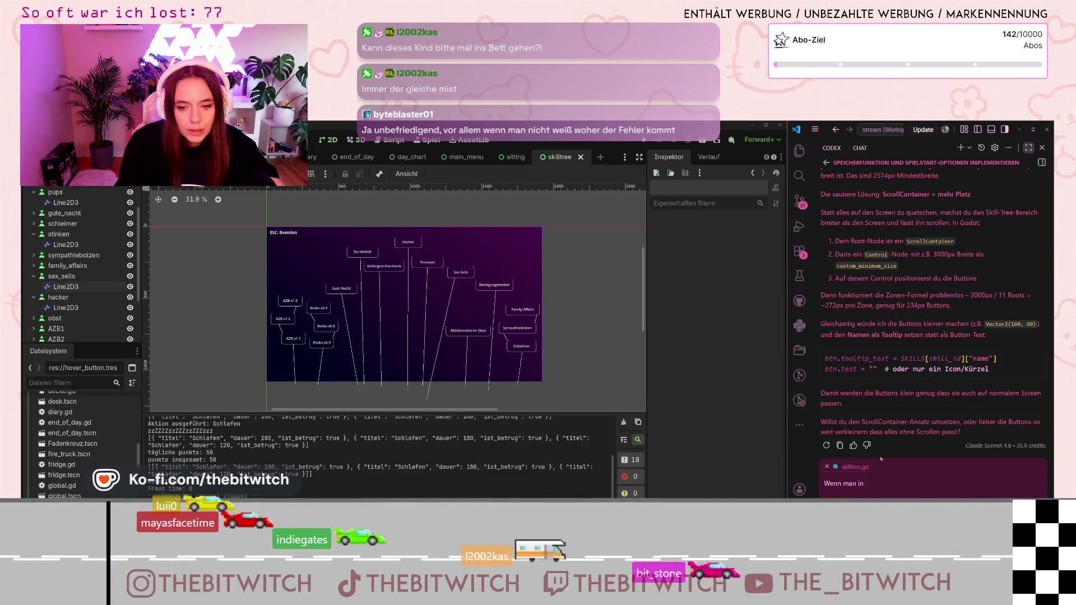
text(llt)
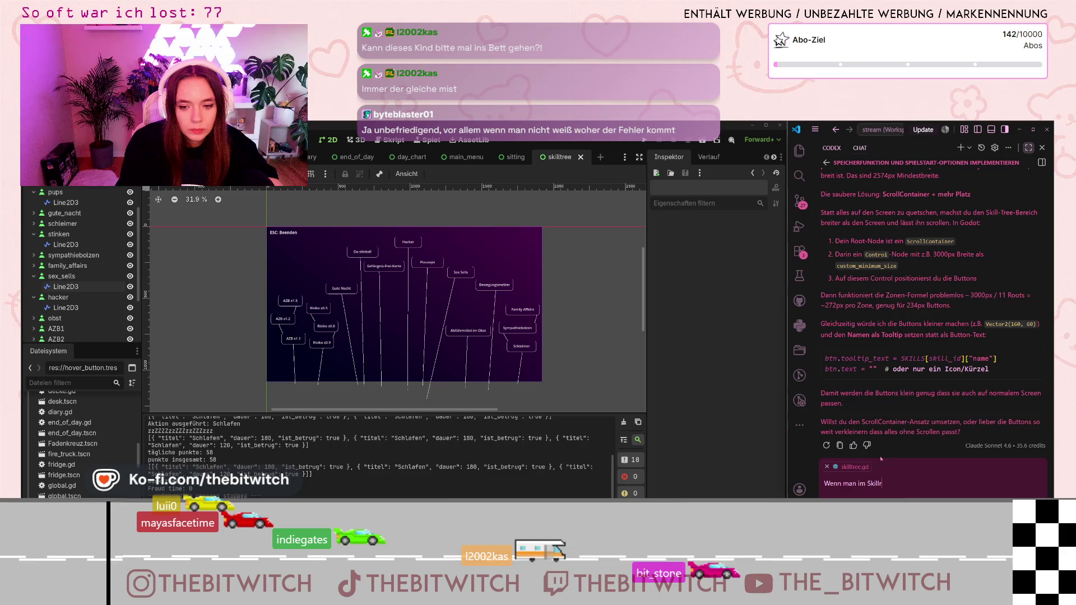
text(ree auf e)
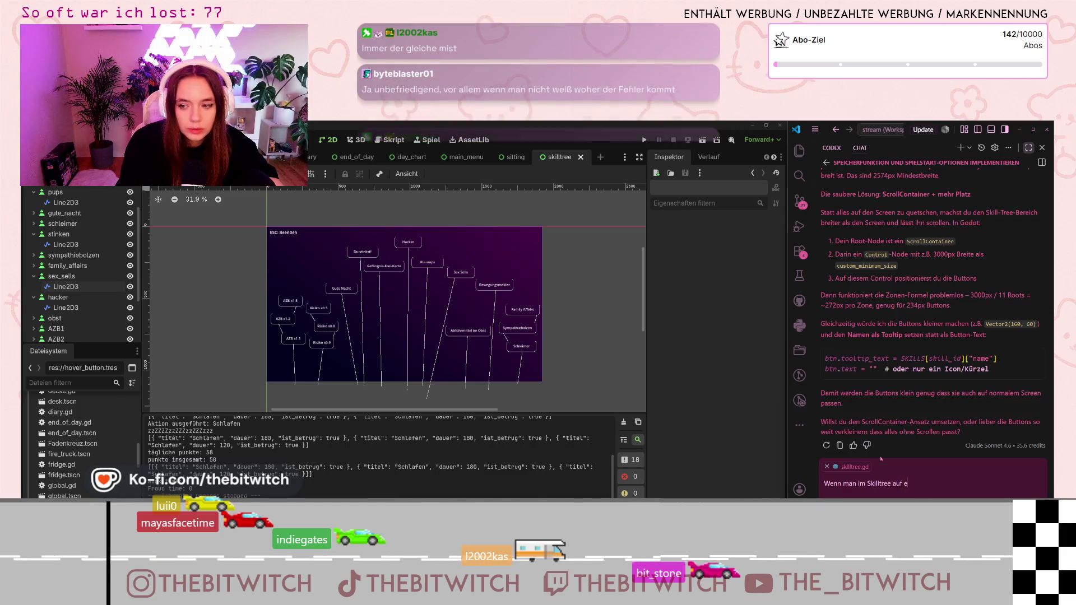
text(inen Skill klic)
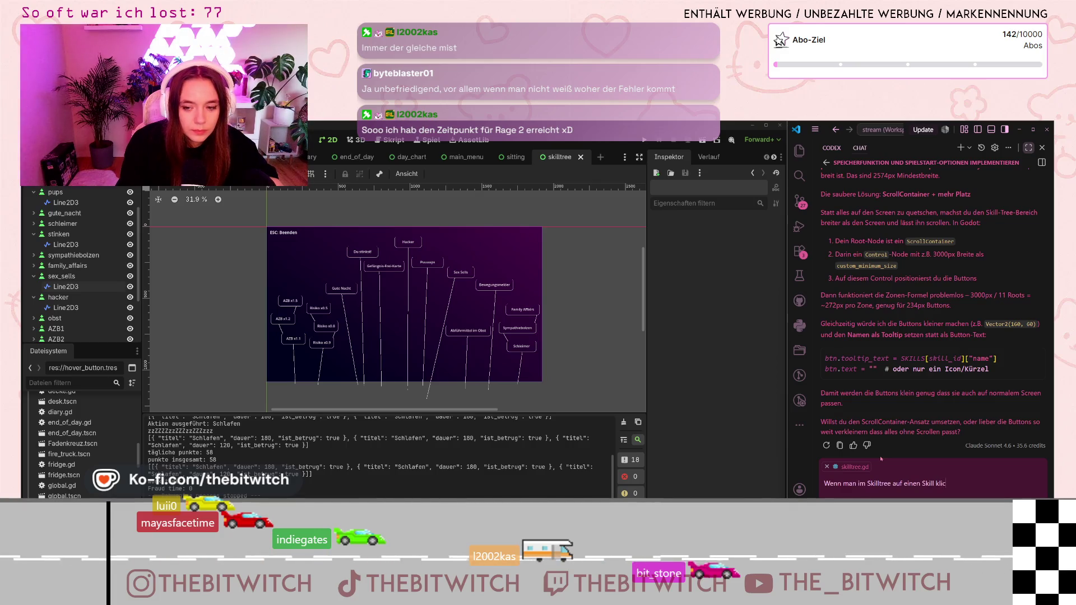
text(kt soll sich eine)
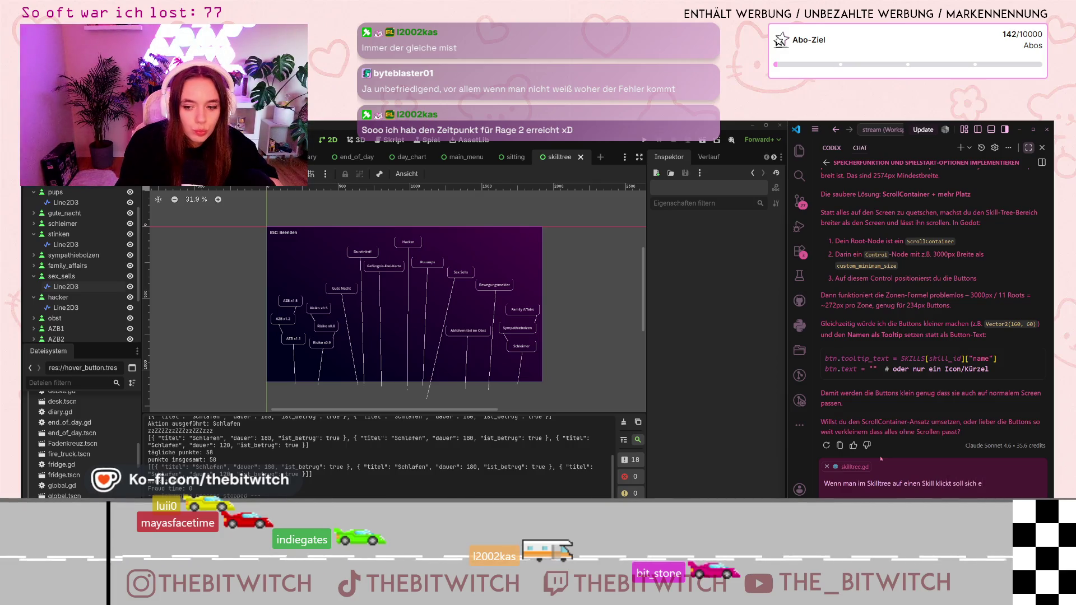
key(BackSpace)
text(side pane)
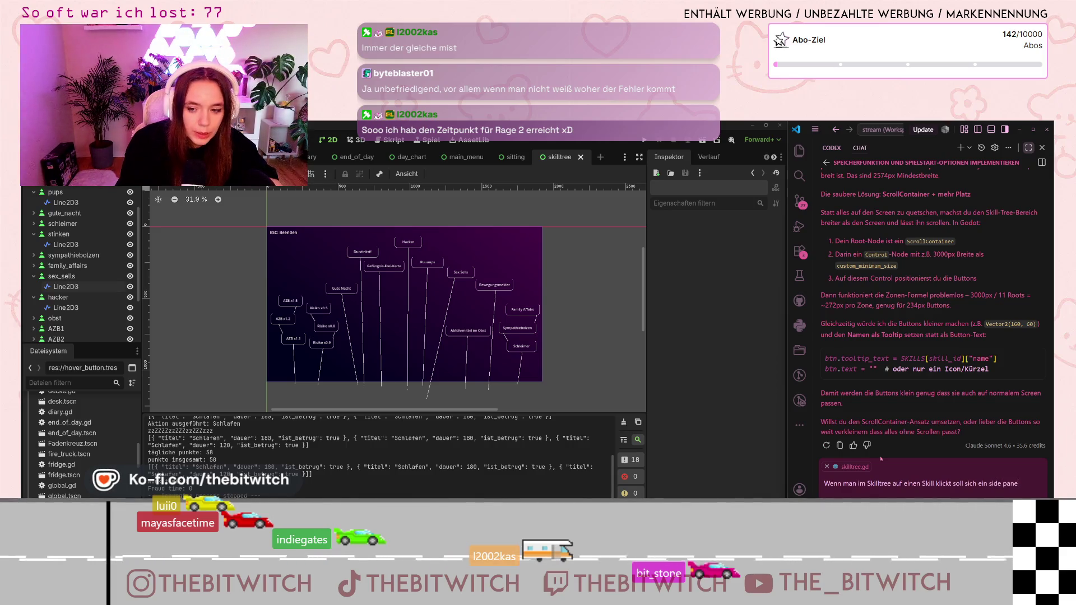
text(l öffnen mi)
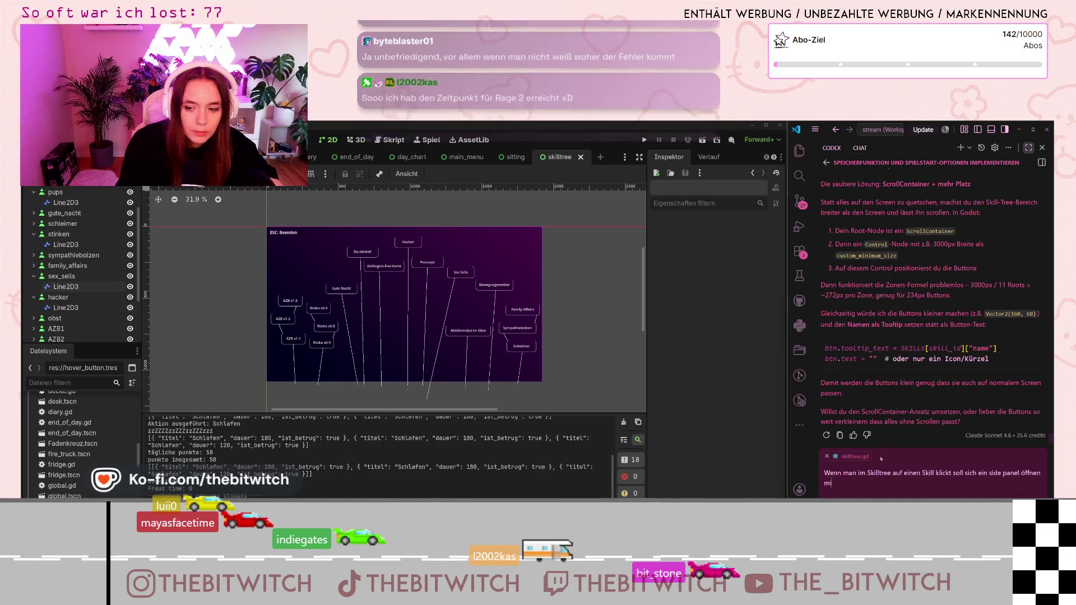
text(t dem Titel )
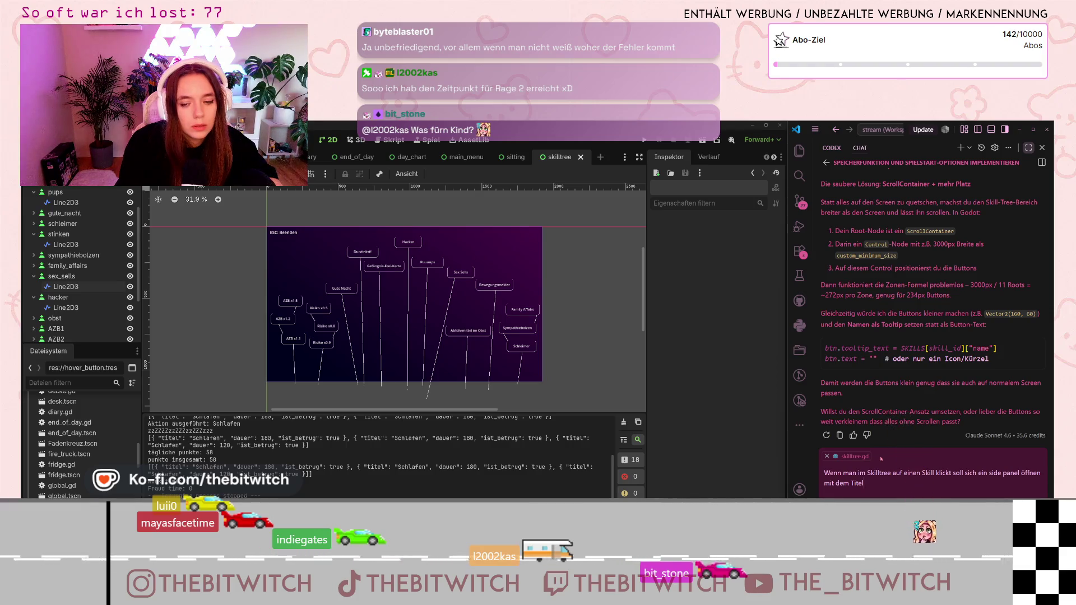
text(, der)
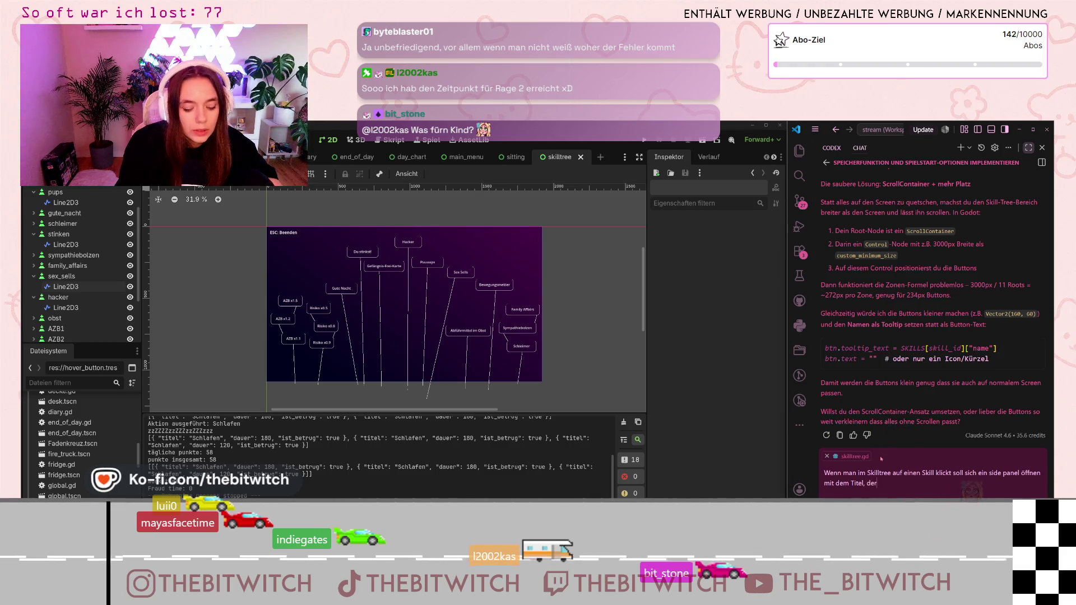
text( beschreibung und den kosten un)
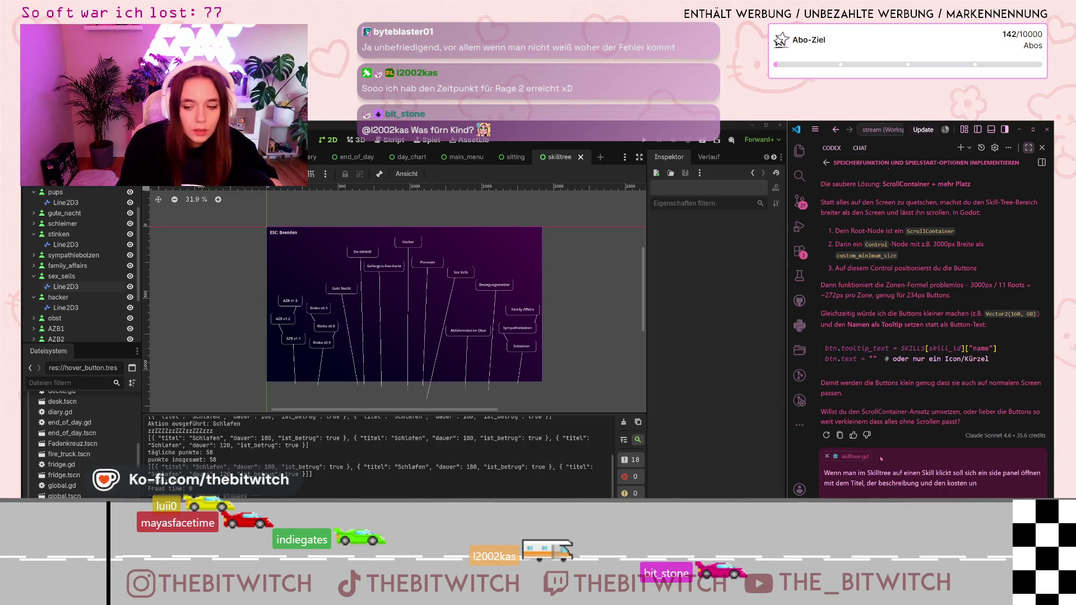
text(d unten ein butto)
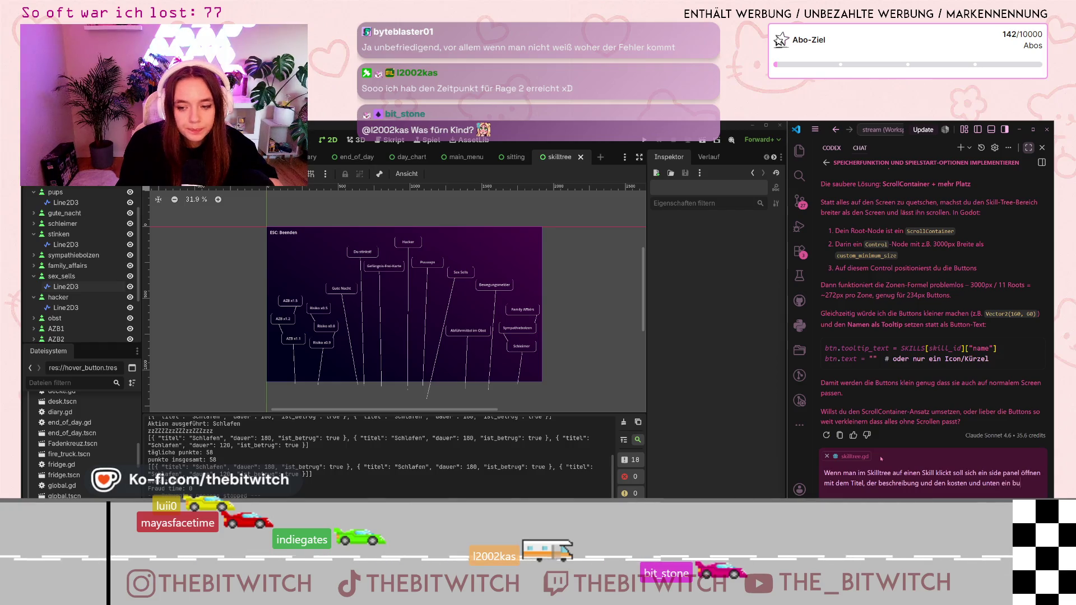
text(n mit "kaufen)
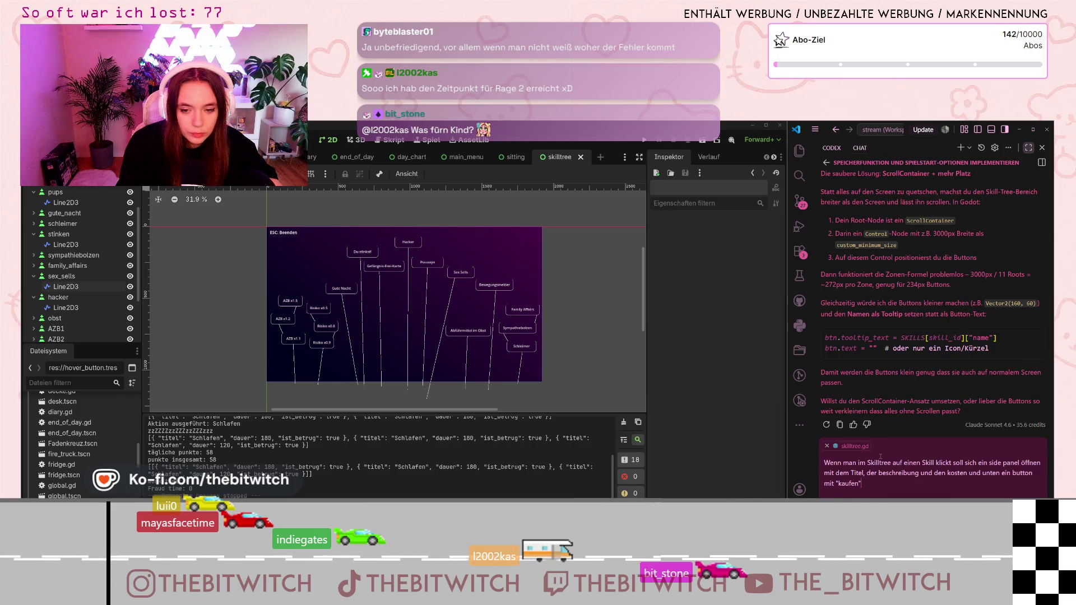
text( Das)
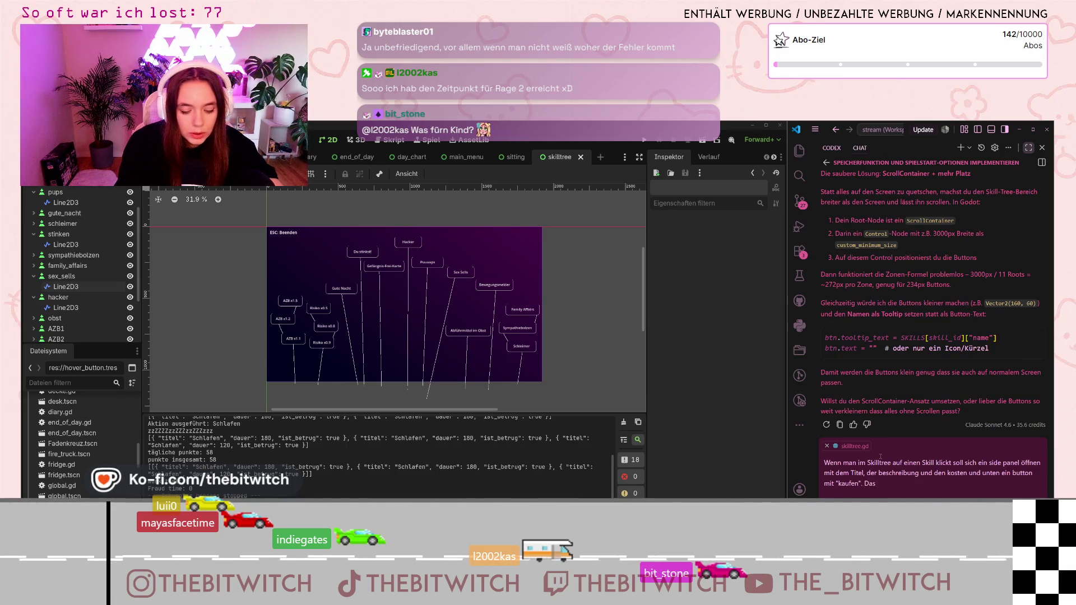
text( soll automatisc)
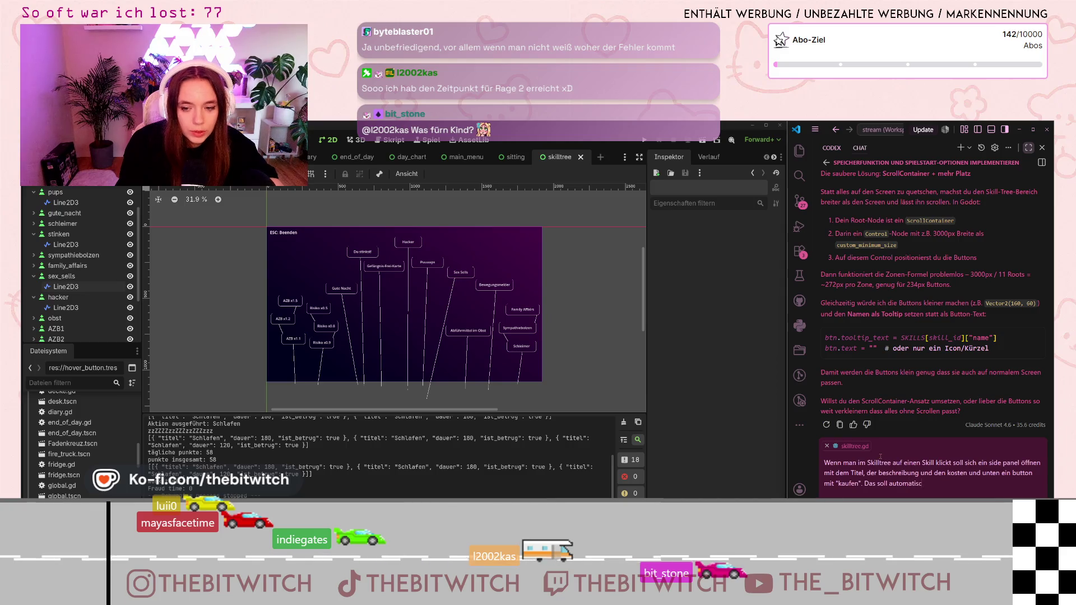
text(h aus )
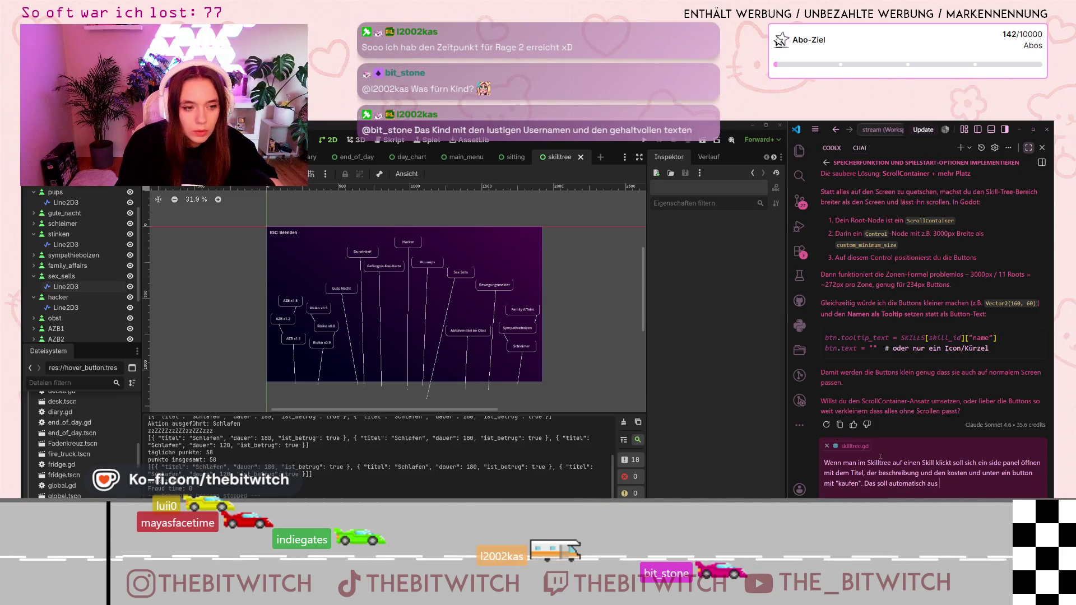
text(den skil)
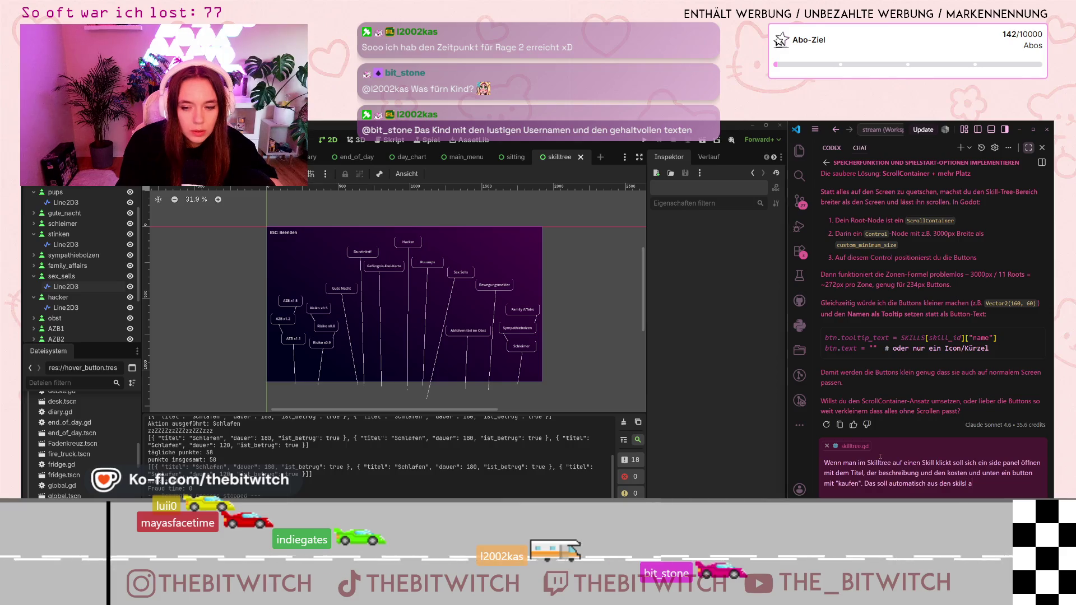
text(ls ausgelesen werden)
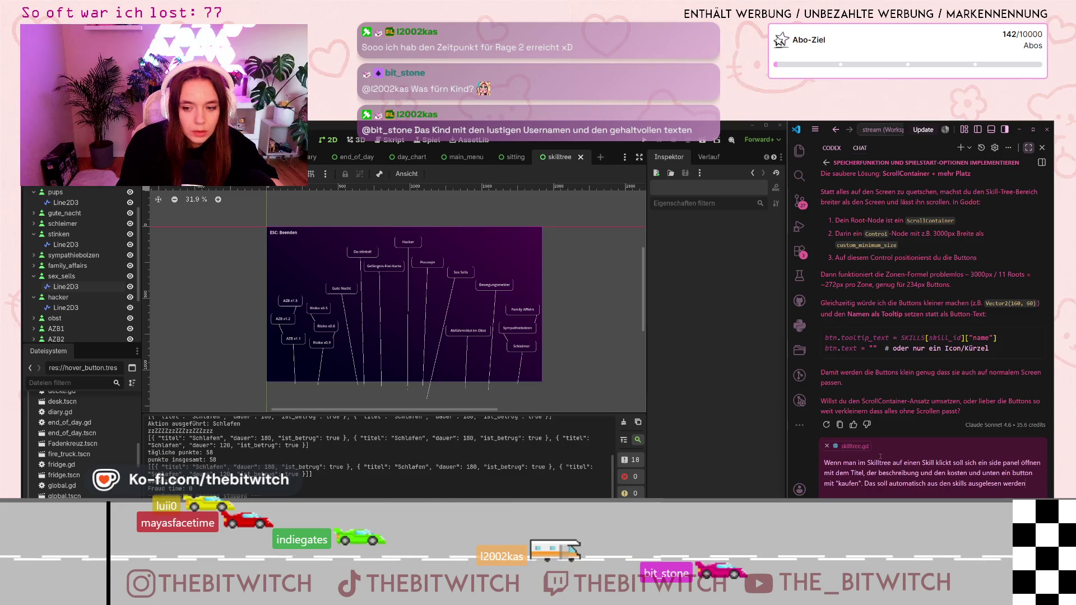
key(Return)
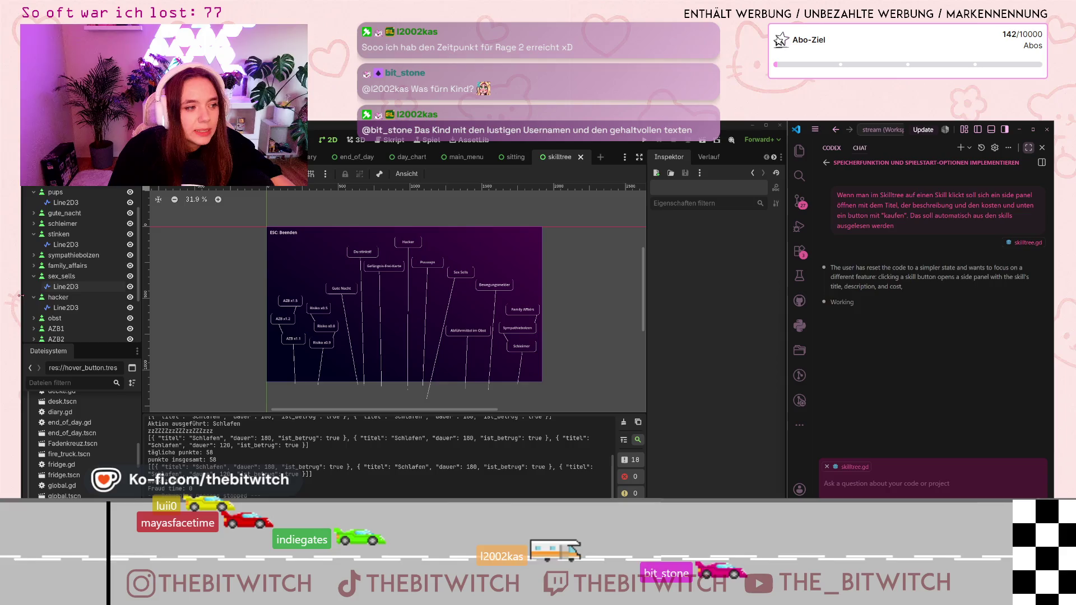
Collapse the sex_sells, hacker, stinken and pups nodes in the Scene dock.
click(33, 277)
click(33, 287)
click(34, 234)
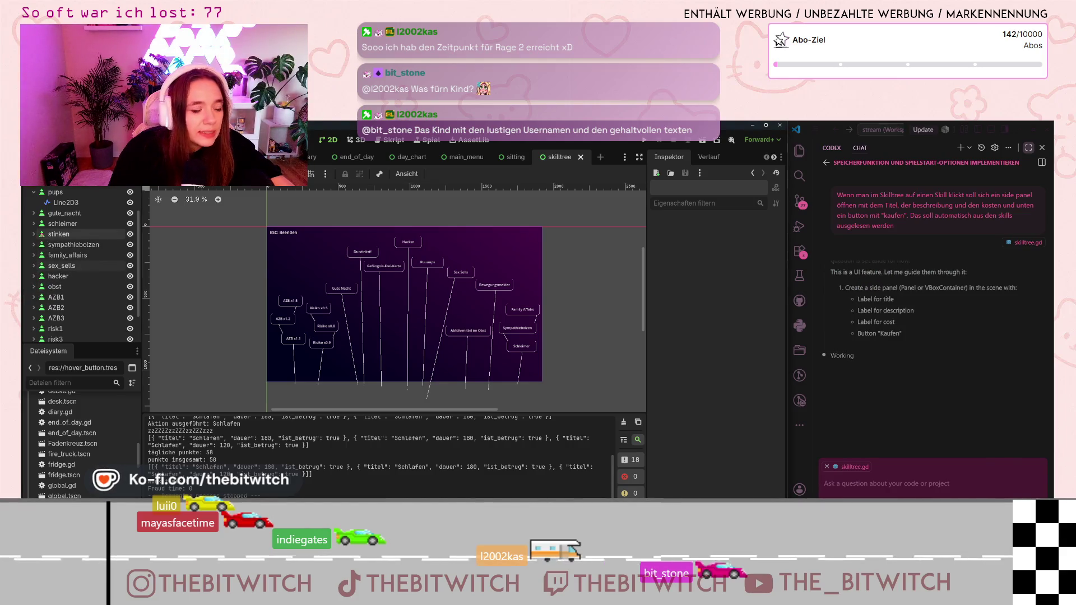
click(34, 191)
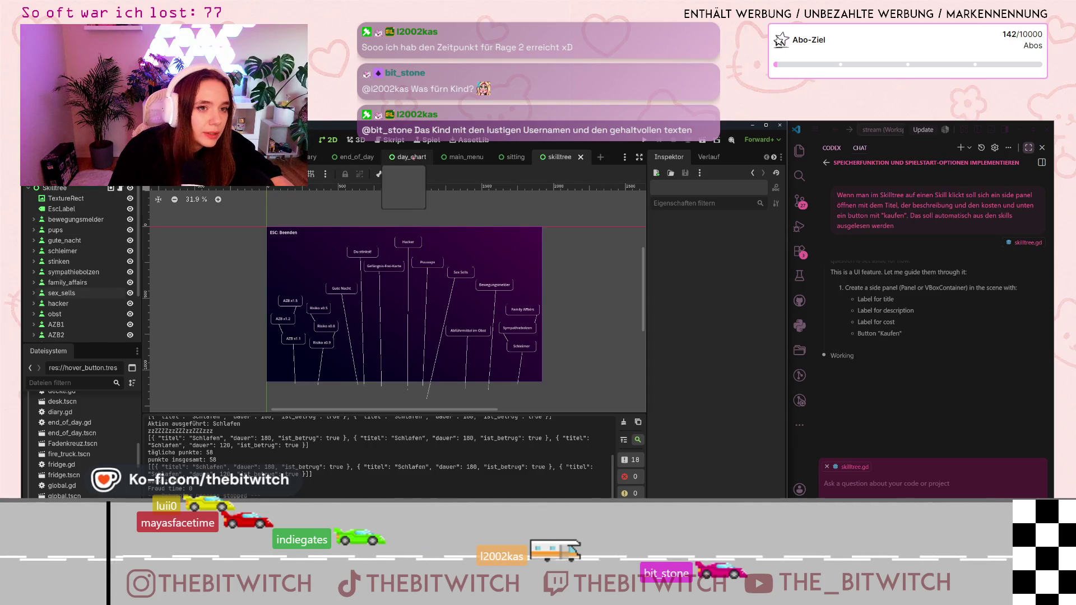
Open the skilltree.gd script in the Script workspace.
key(ctrl+F3)
scroll(335, 301, up, 3)
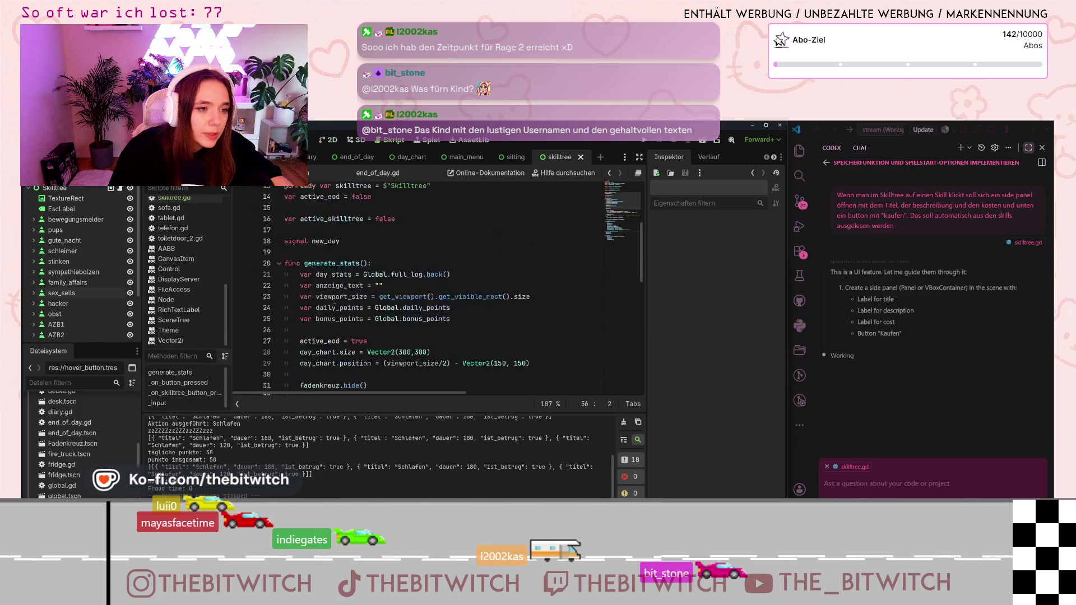
scroll(185, 280, up, 4)
click(179, 308)
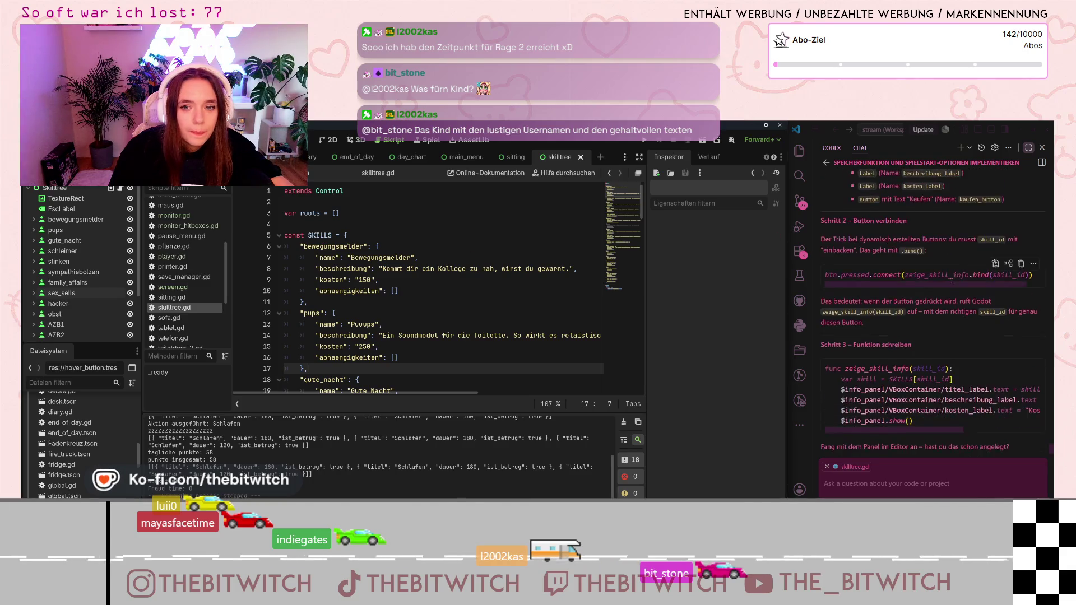
scroll(951, 281, up, 3)
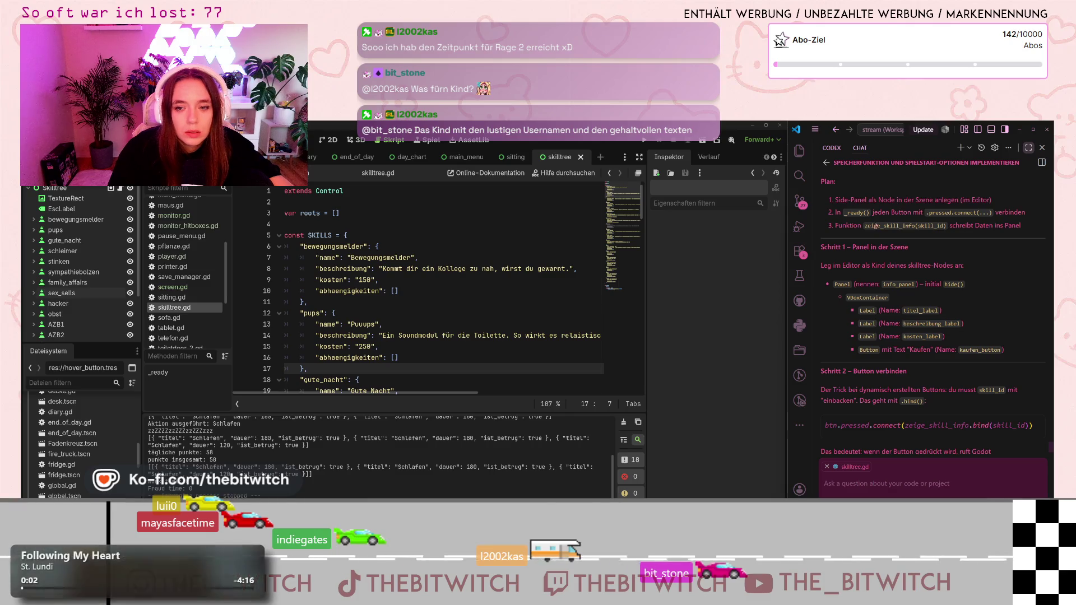
scroll(898, 269, down, 1)
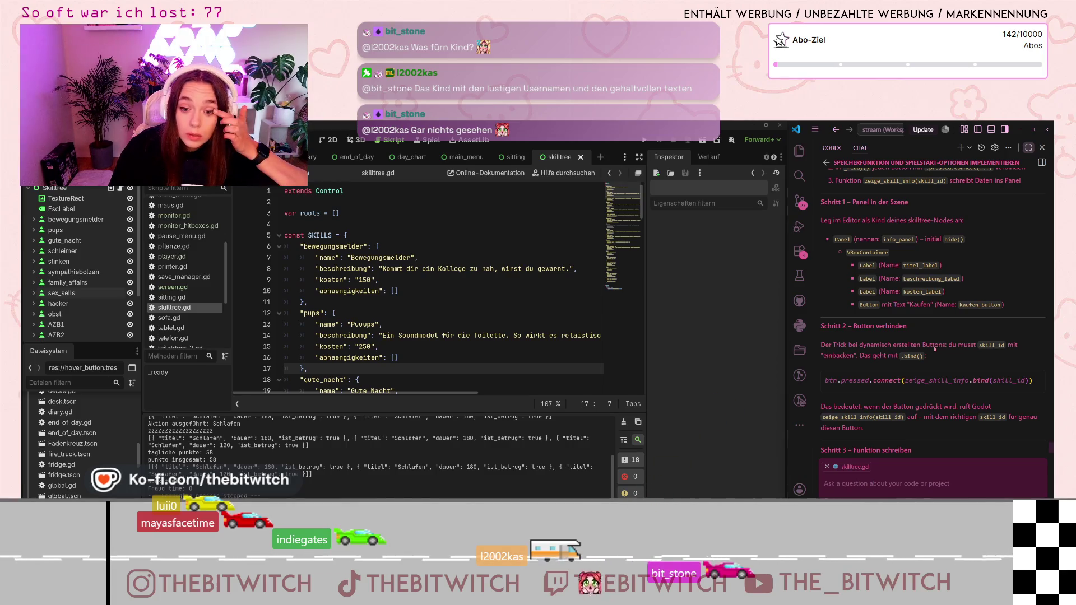
scroll(936, 337, down, 2)
scroll(944, 353, down, 2)
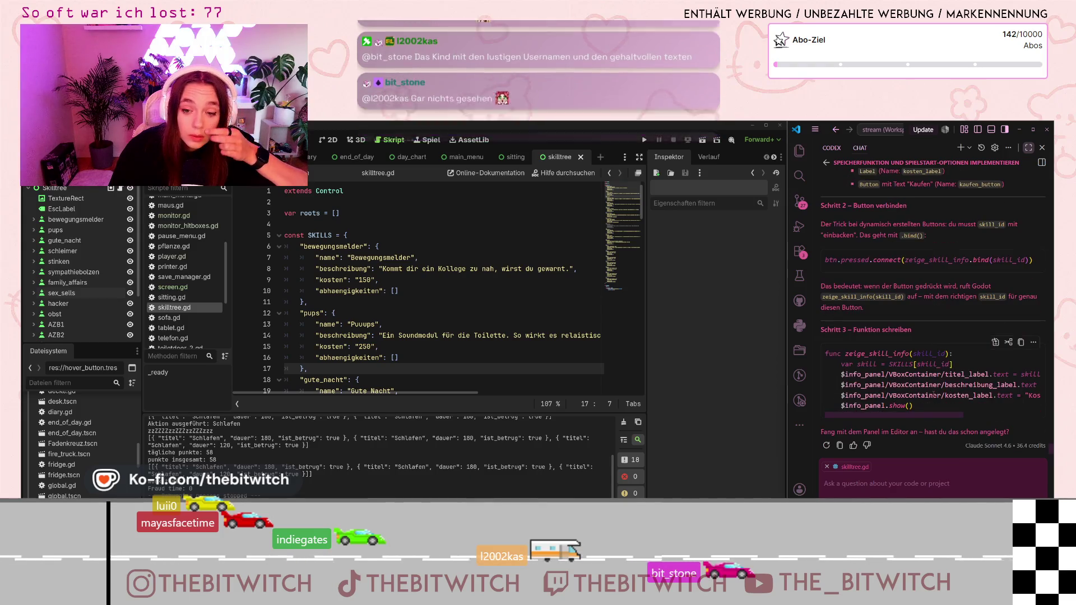
text(es müssen auch)
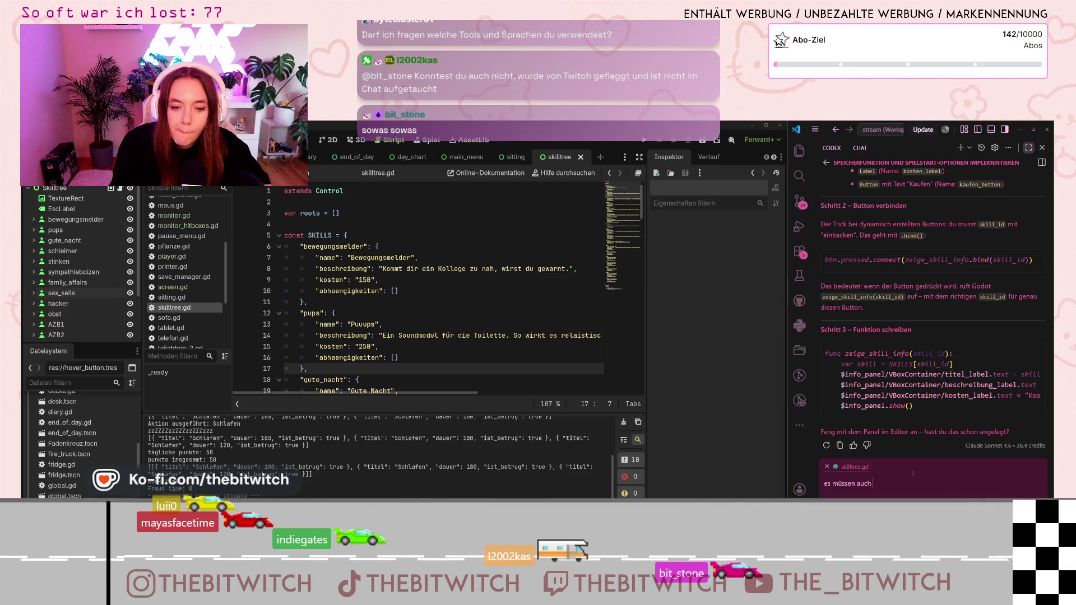
Send the follow-up that a child skill can't be bought until its root skill is purchased.
text(dfie)
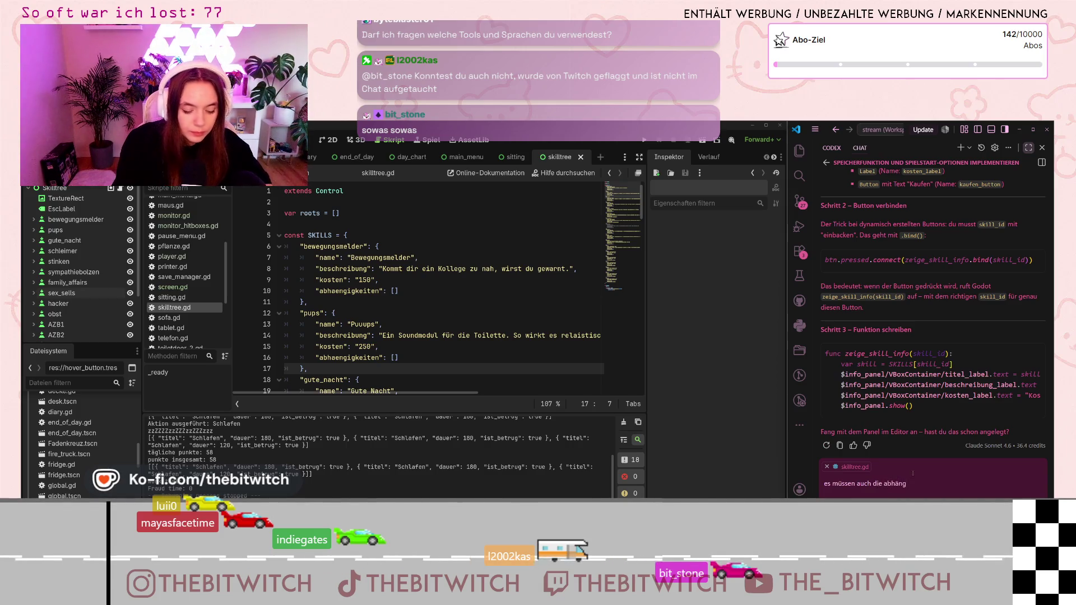
text(ten bea)
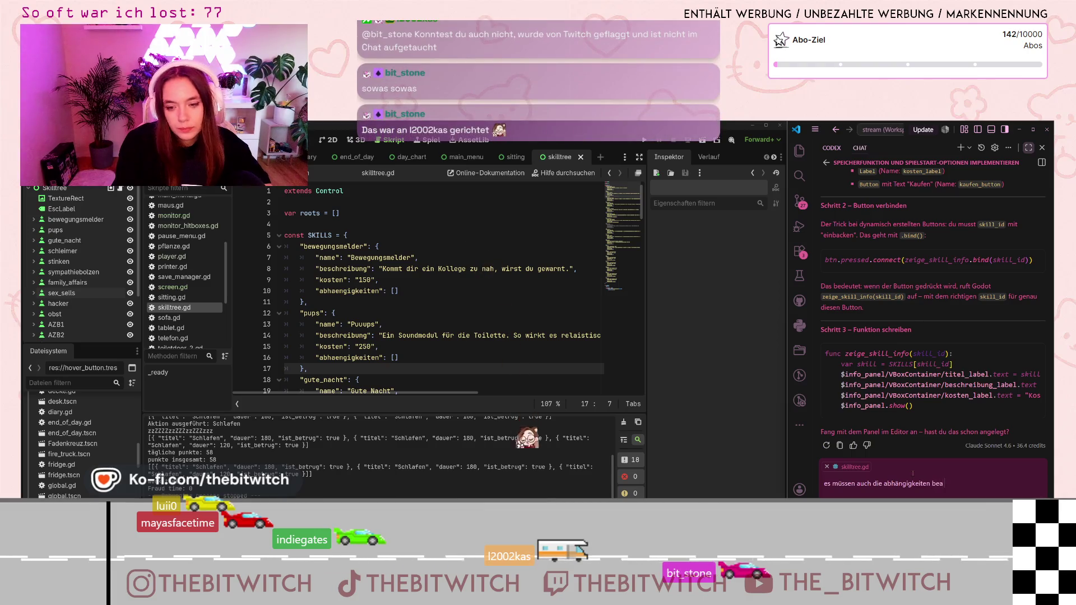
text(chtet wer)
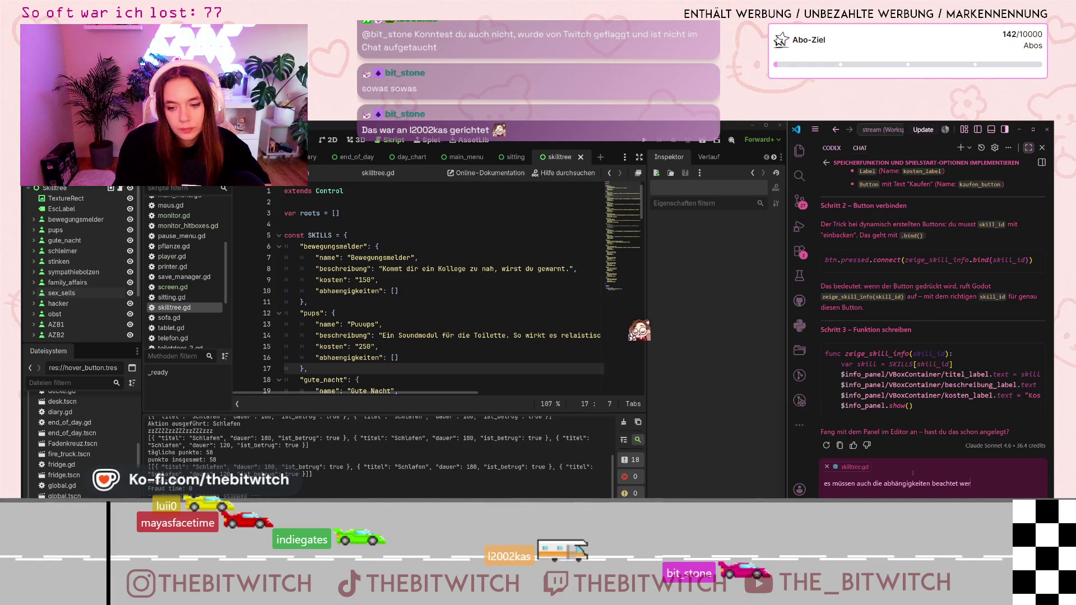
text(den, also wenn)
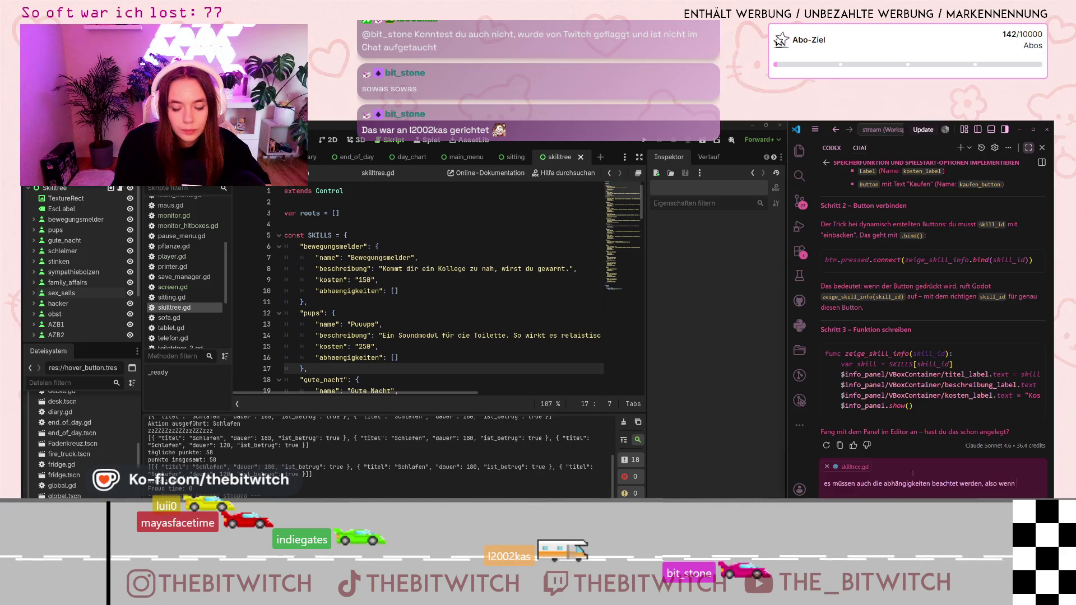
text(der root)
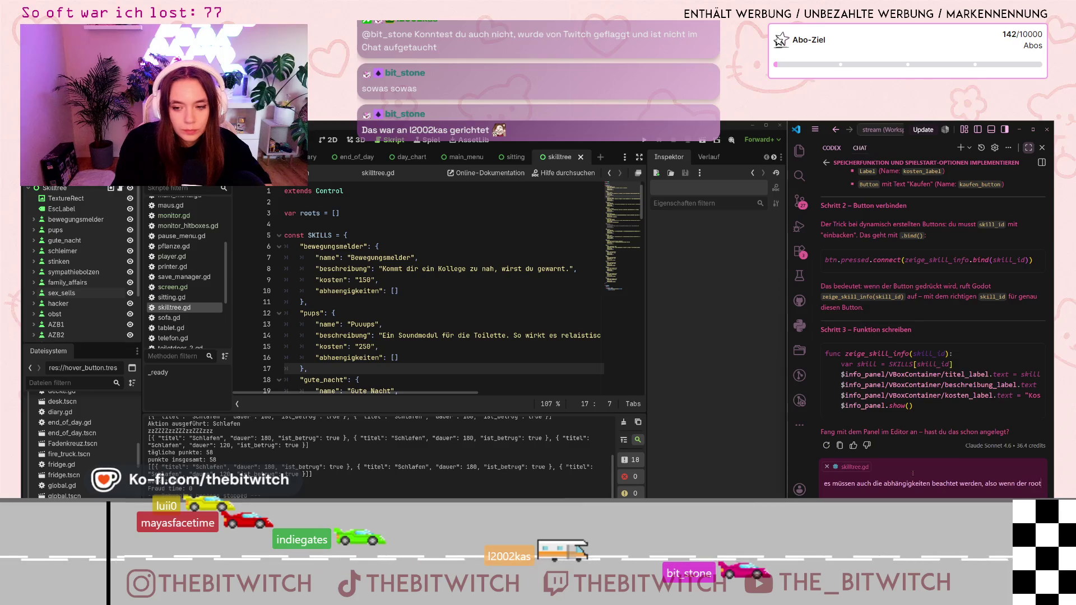
text( nicht gekauft wurde, kann)
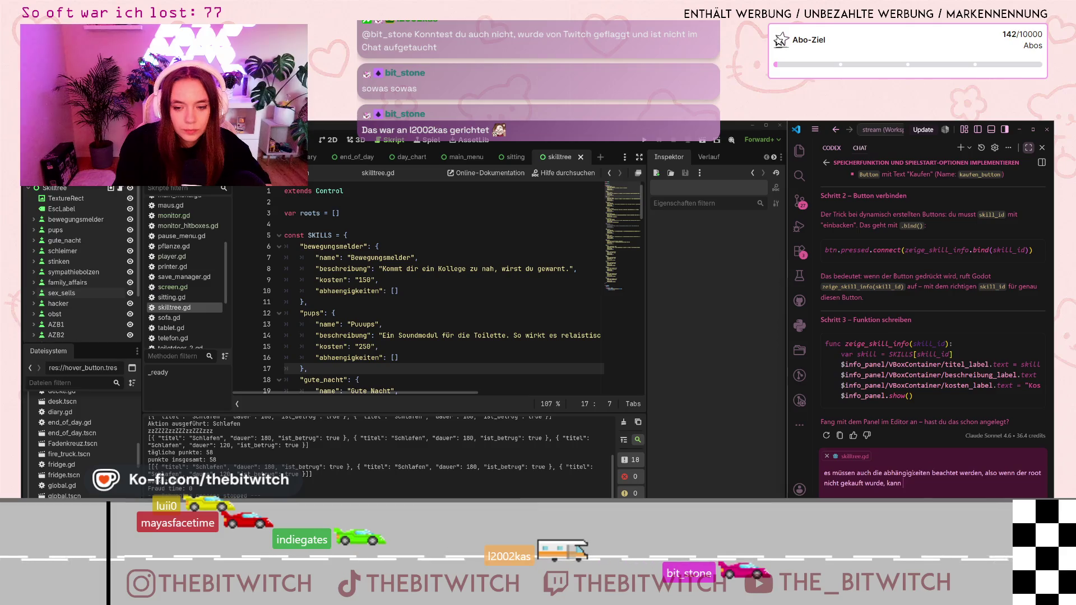
text( ein child nicht )
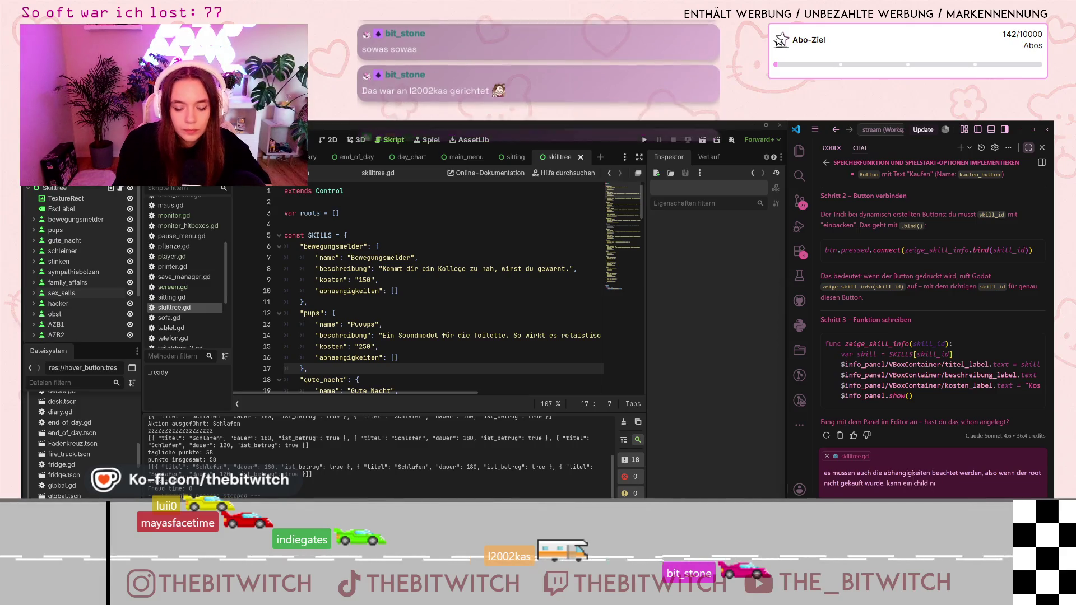
text(gekauft werden z.b)
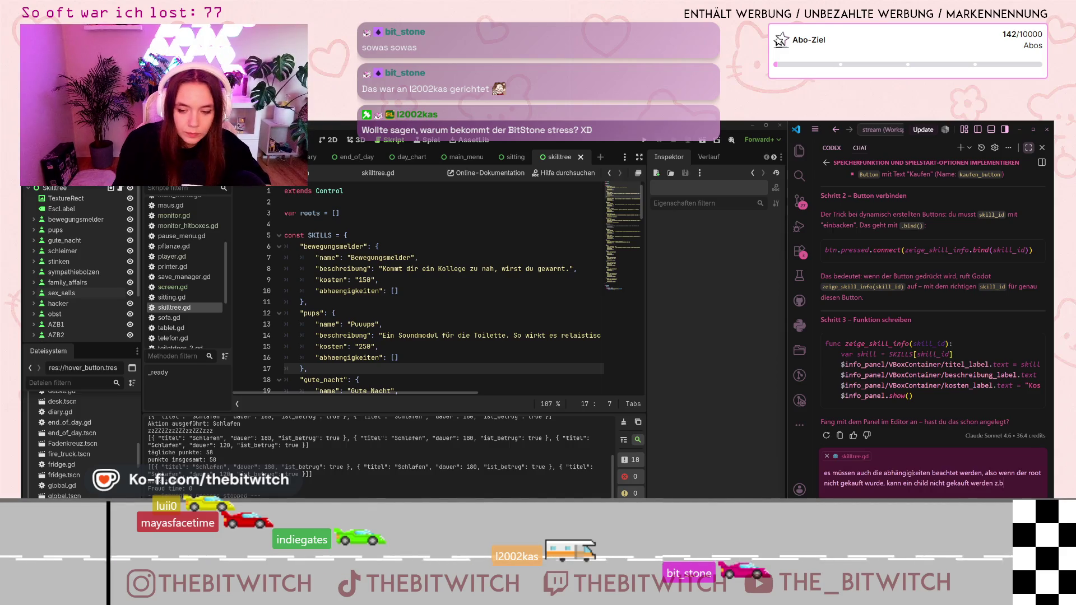
key(Return)
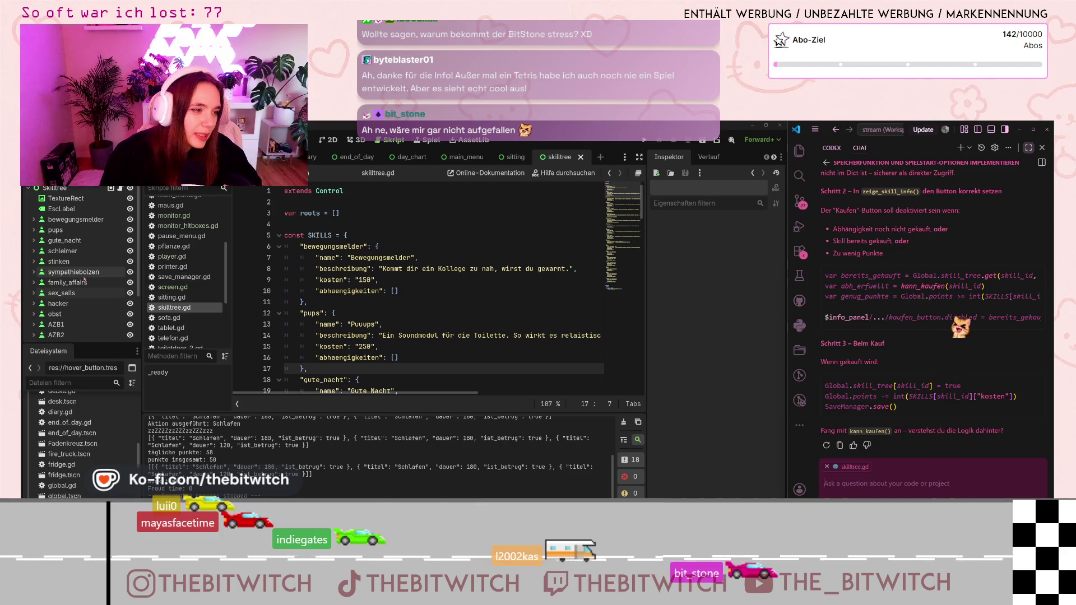
Collapse the freikarte node and read through the assistant's kann_kaufen() dependency-check steps 1–3.
scroll(84, 280, down, 3)
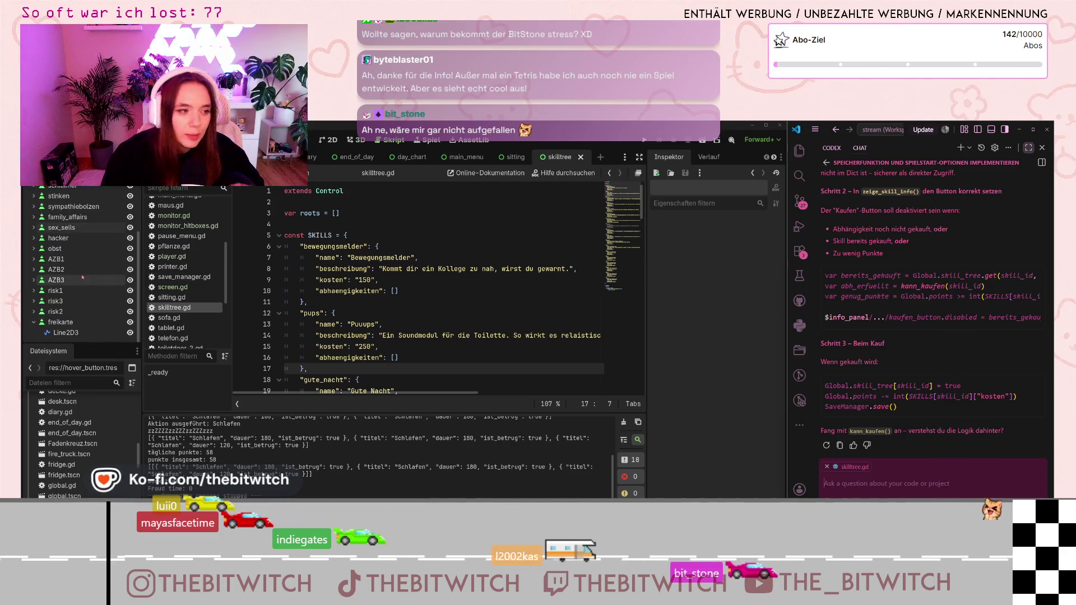
click(34, 322)
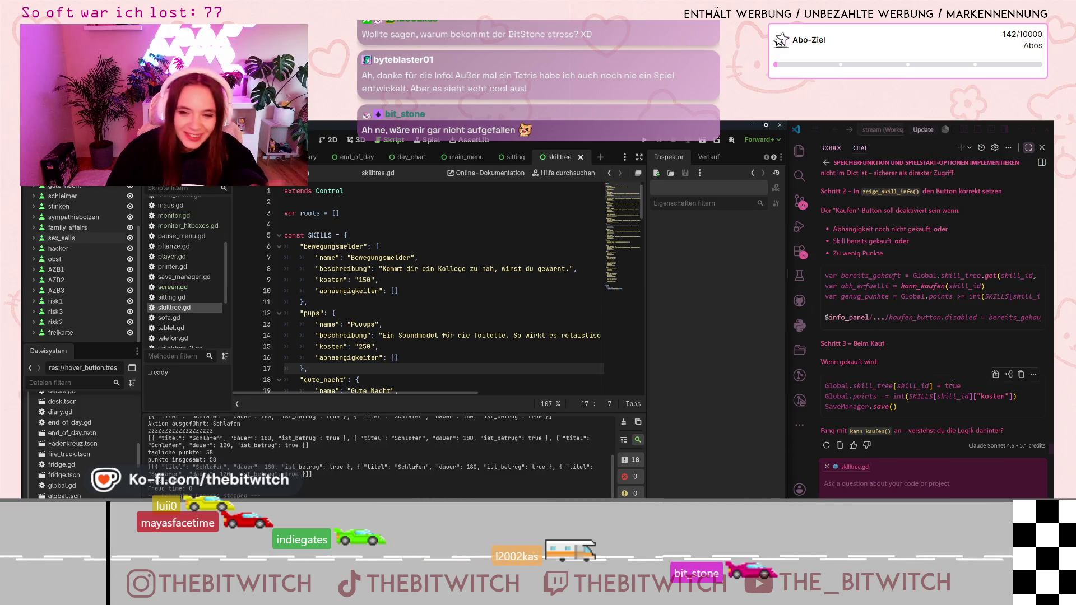
scroll(961, 376, up, 5)
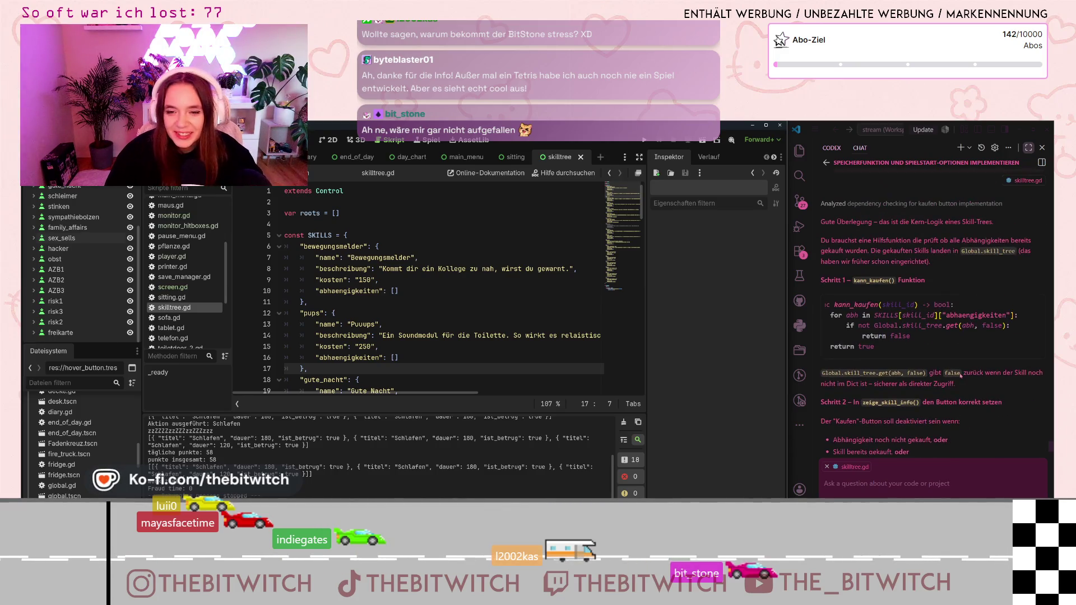
scroll(960, 376, up, 1)
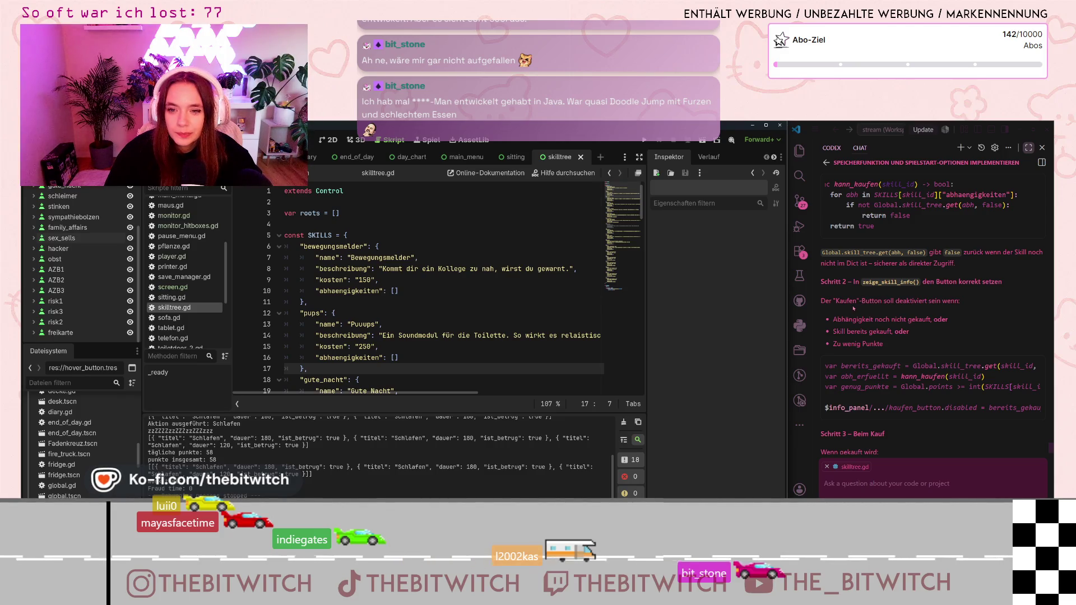
scroll(864, 305, up, 2)
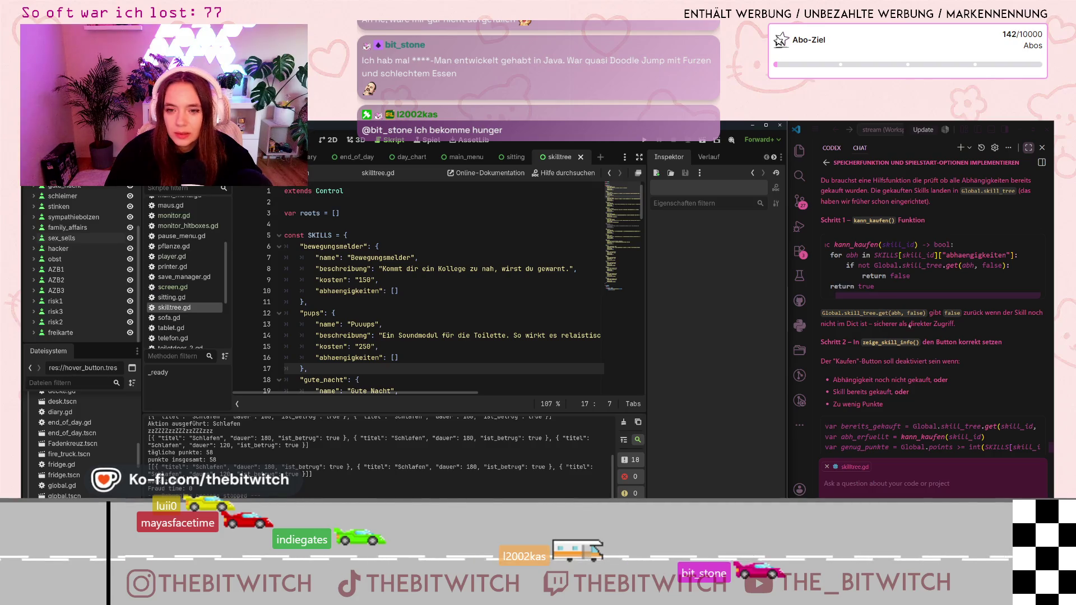
scroll(939, 365, up, 1)
scroll(939, 364, down, 5)
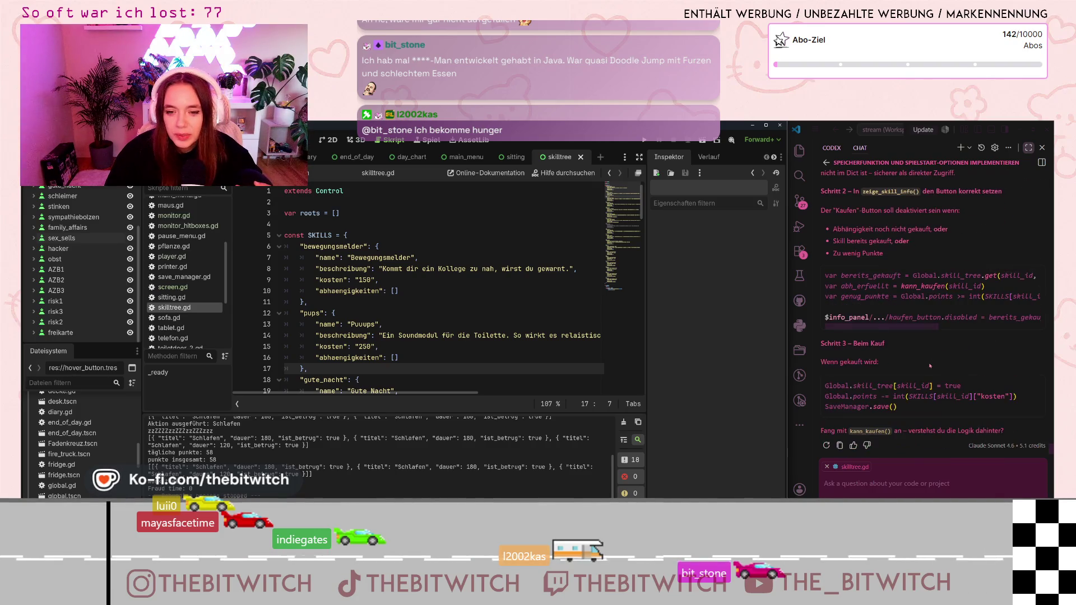
scroll(929, 367, up, 6)
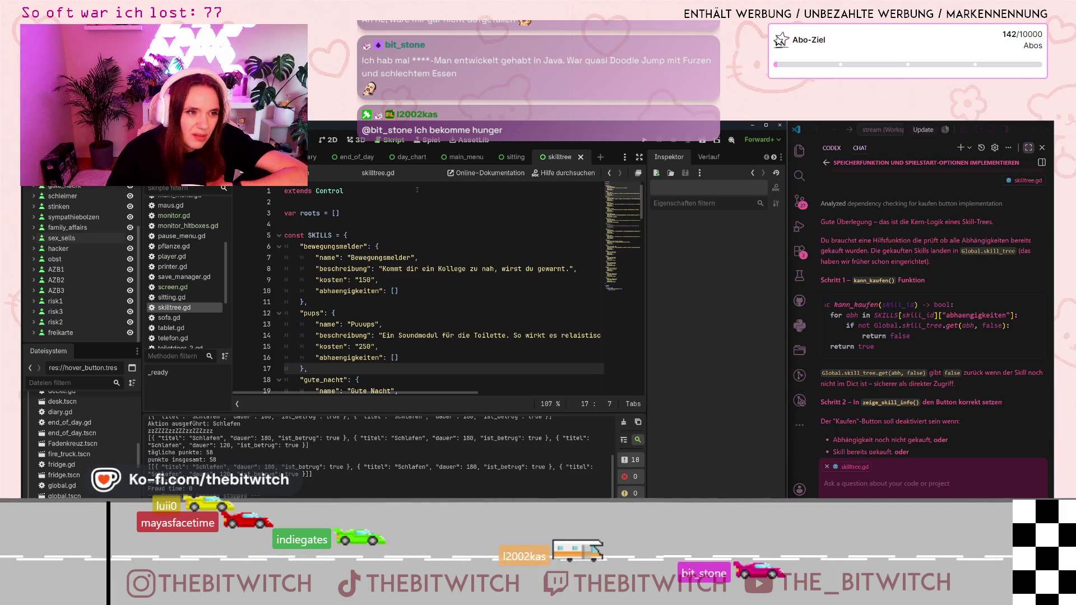
scroll(177, 285, up, 5)
click(172, 276)
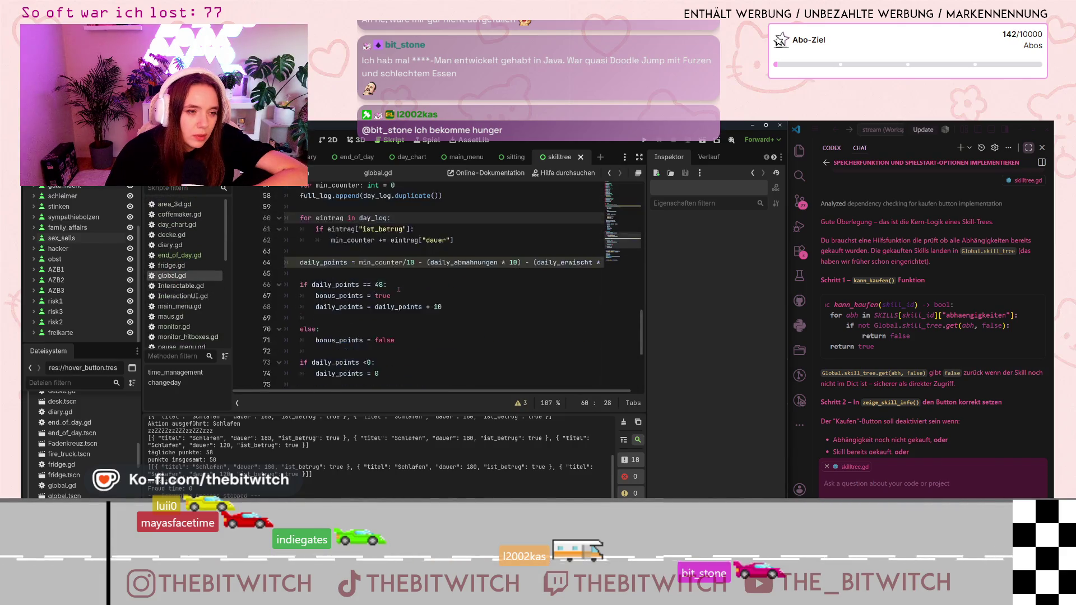
scroll(398, 290, up, 15)
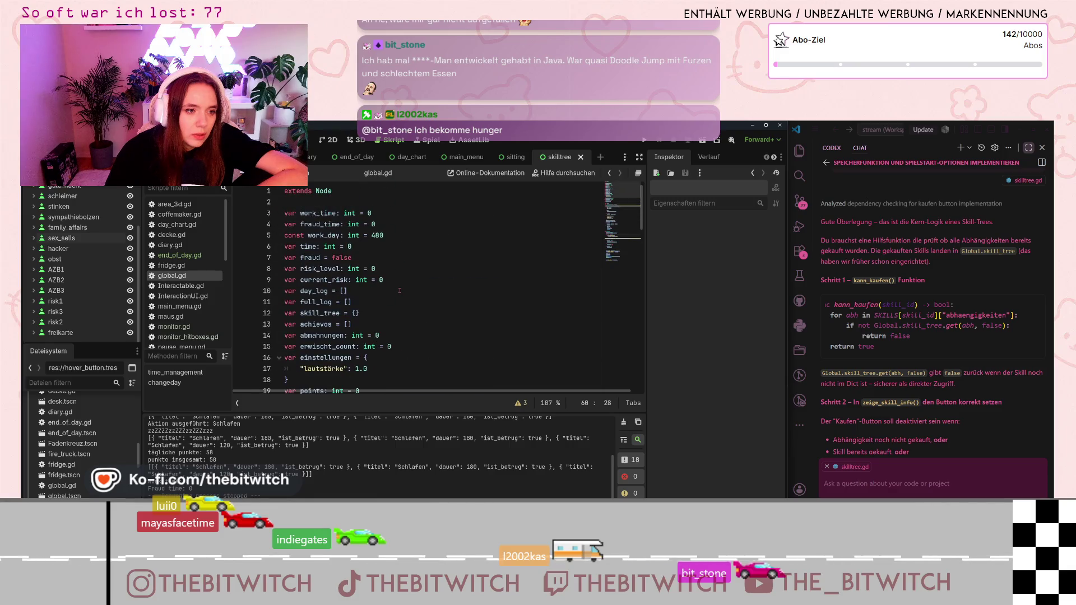
scroll(400, 290, down, 2)
scroll(396, 294, down, 4)
scroll(394, 296, up, 6)
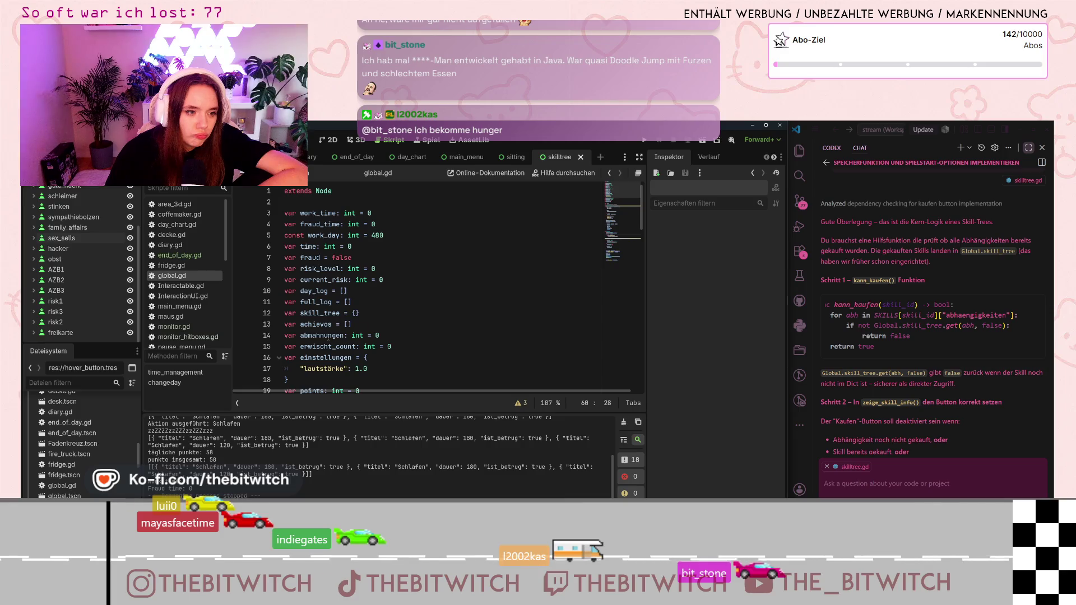
scroll(336, 313, down, 7)
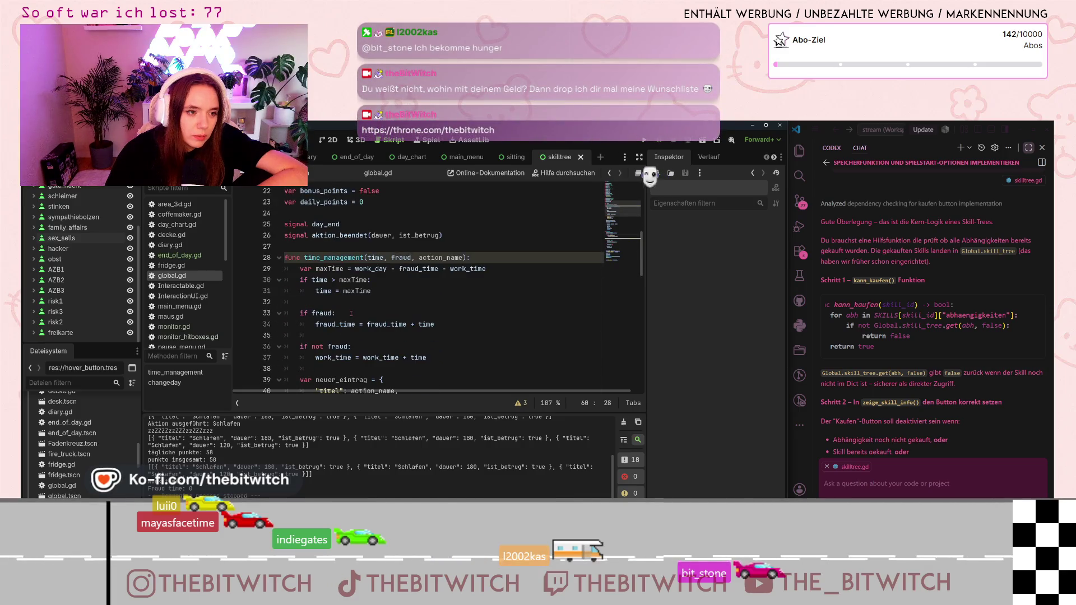
scroll(351, 313, down, 4)
scroll(350, 313, up, 4)
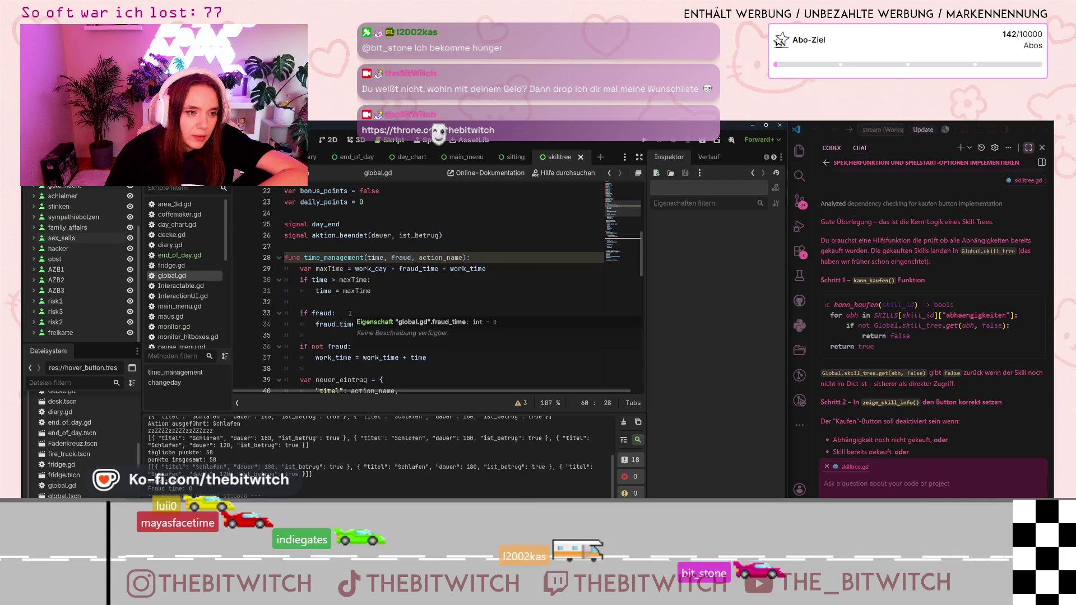
click(340, 291)
scroll(348, 313, down, 14)
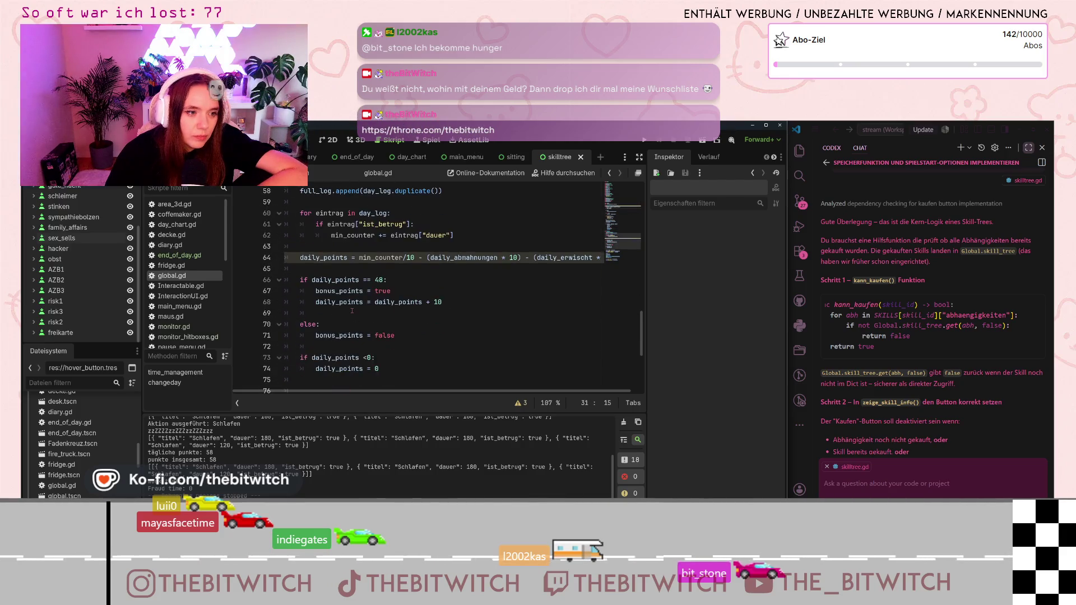
scroll(348, 313, down, 3)
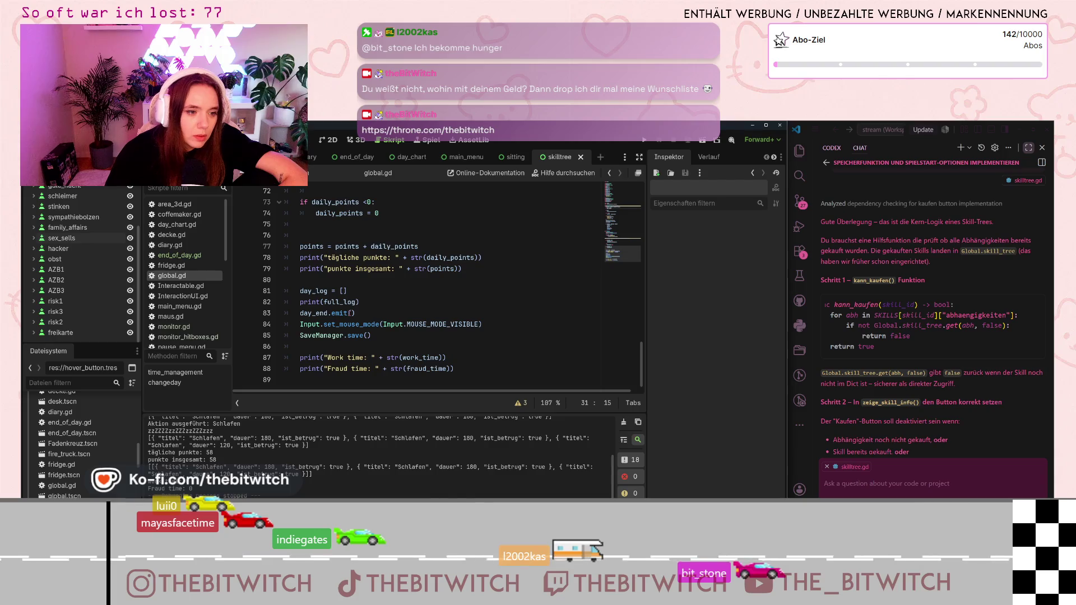
scroll(350, 313, up, 3)
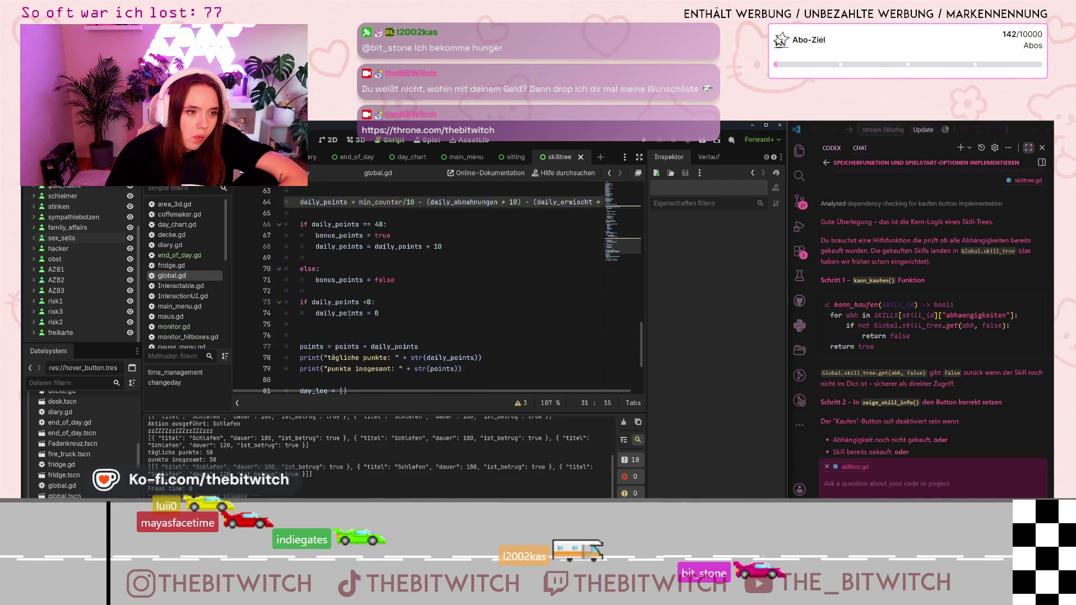
scroll(349, 313, up, 1)
scroll(349, 313, up, 4)
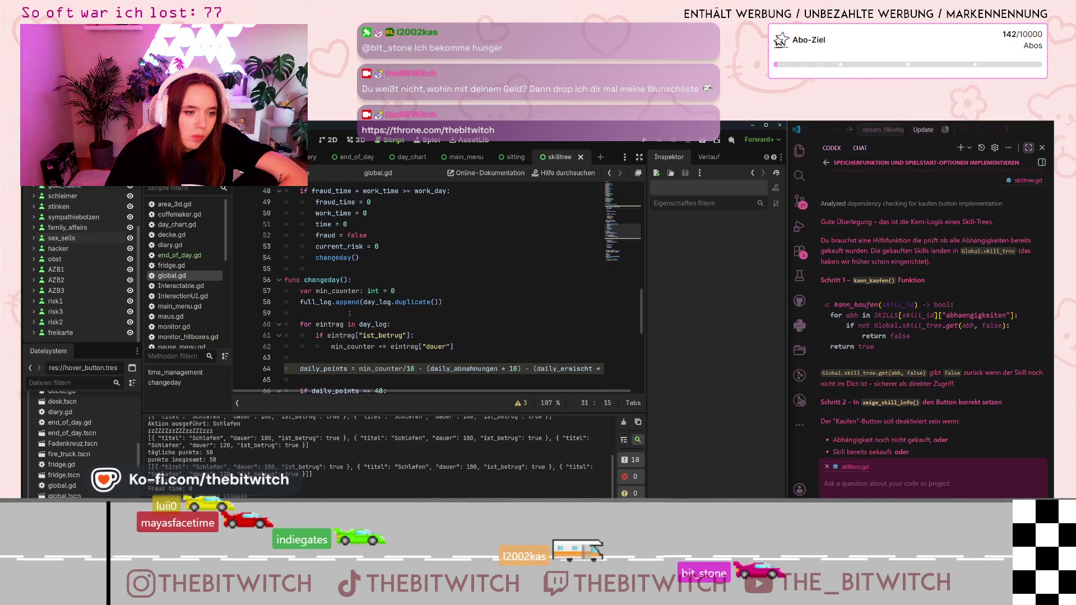
scroll(349, 313, up, 5)
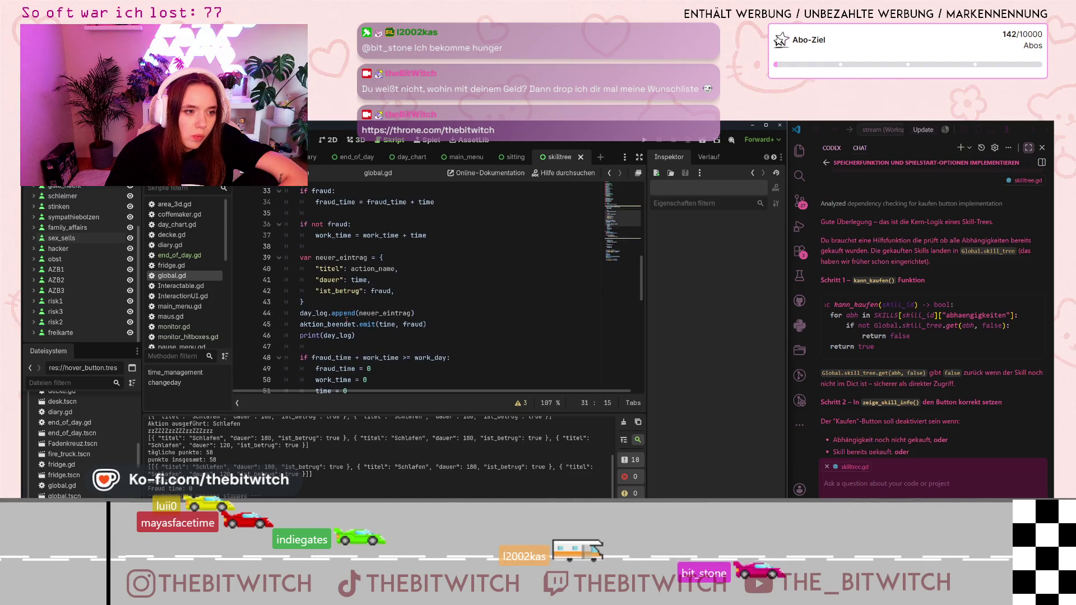
scroll(346, 320, up, 5)
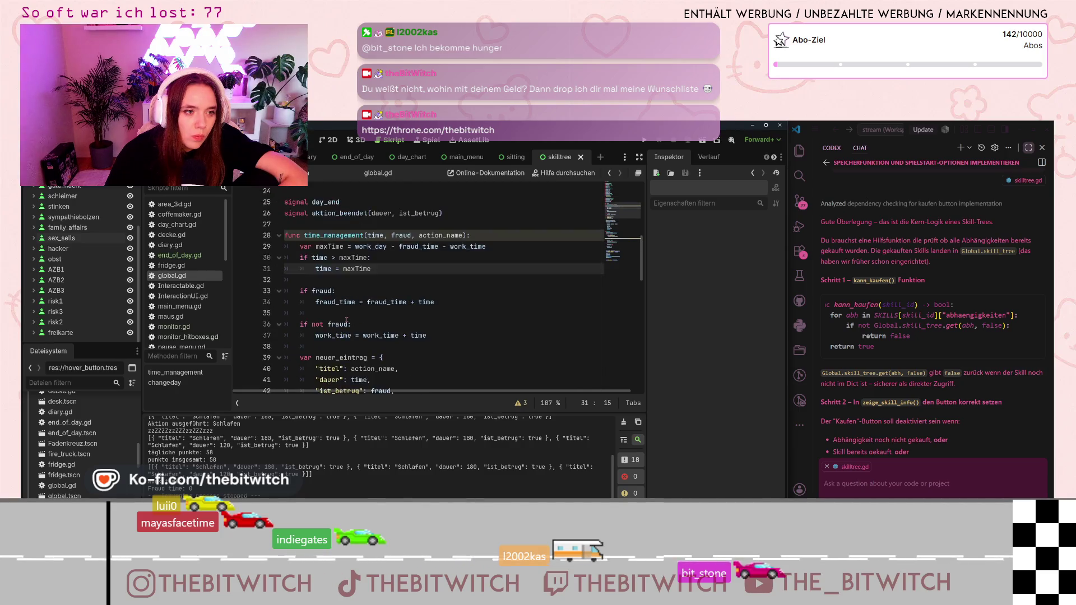
scroll(310, 255, up, 3)
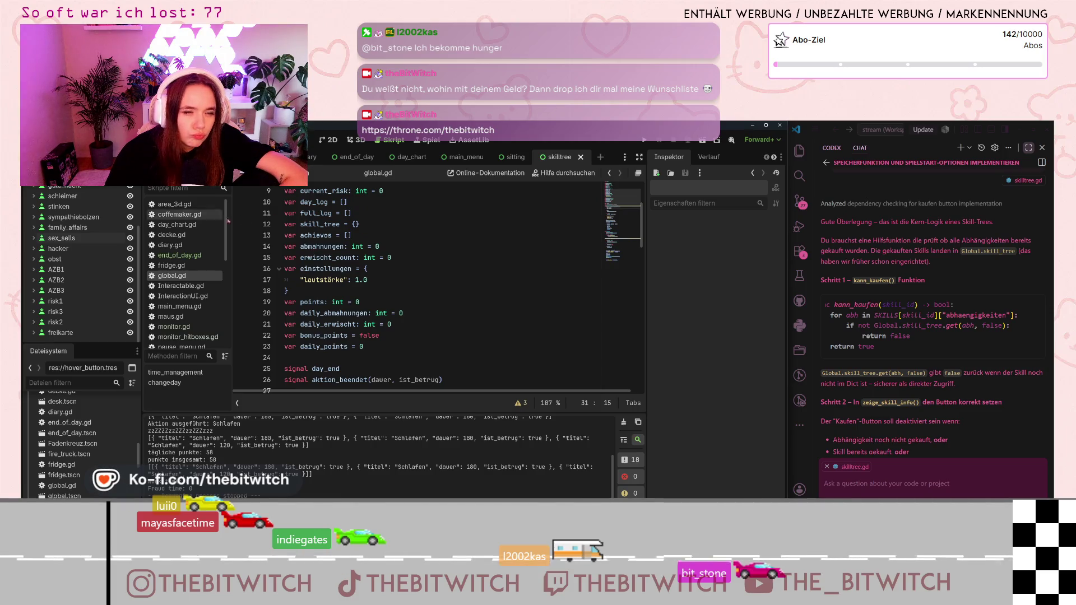
scroll(181, 314, down, 3)
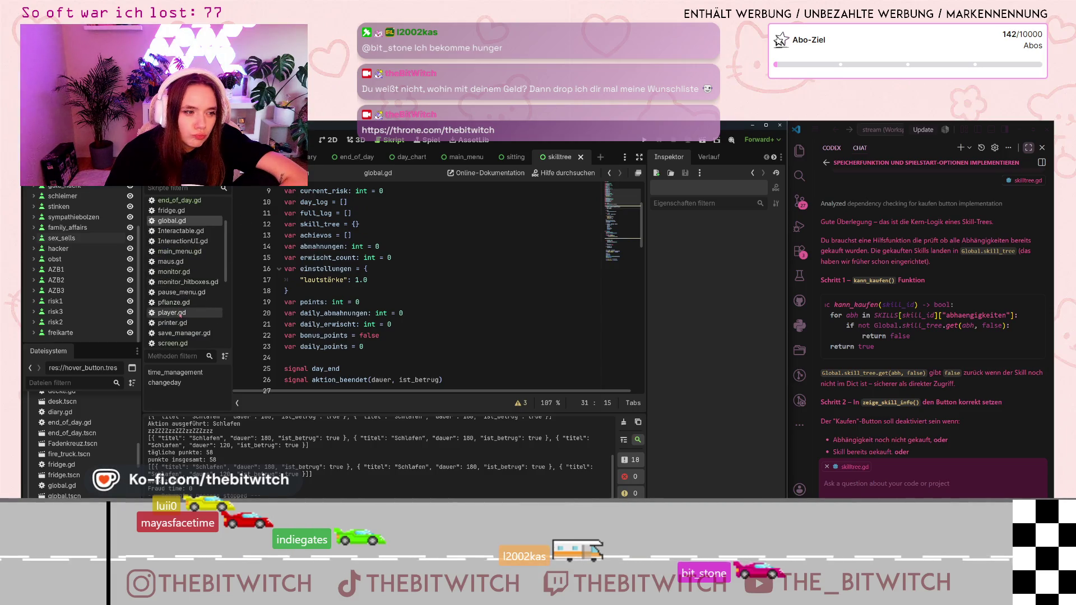
scroll(182, 305, down, 1)
click(179, 345)
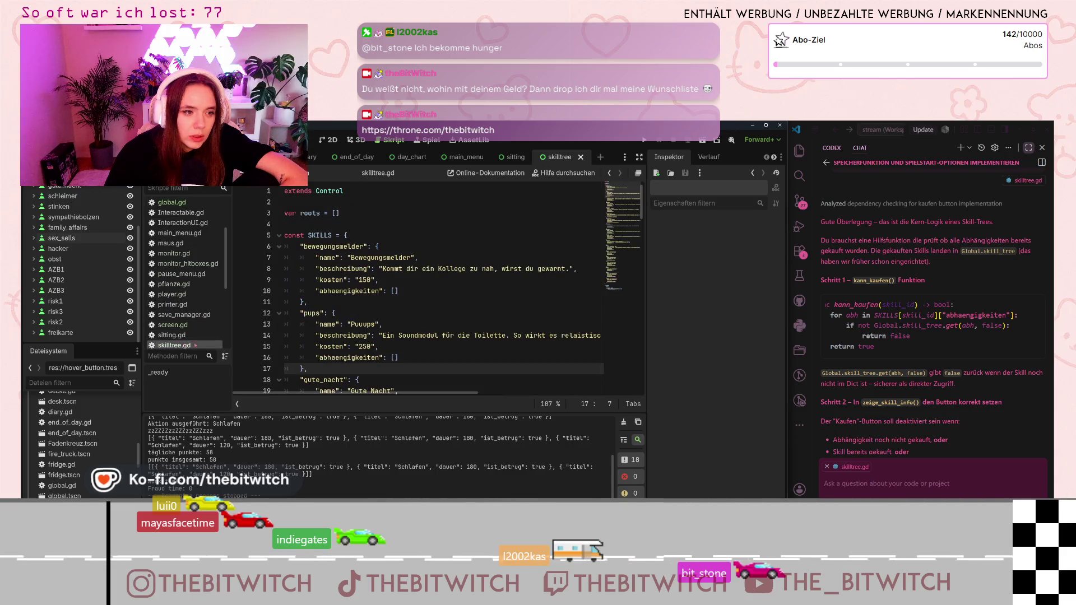
Open global.gd and select the skill_tree dictionary line.
scroll(371, 310, down, 20)
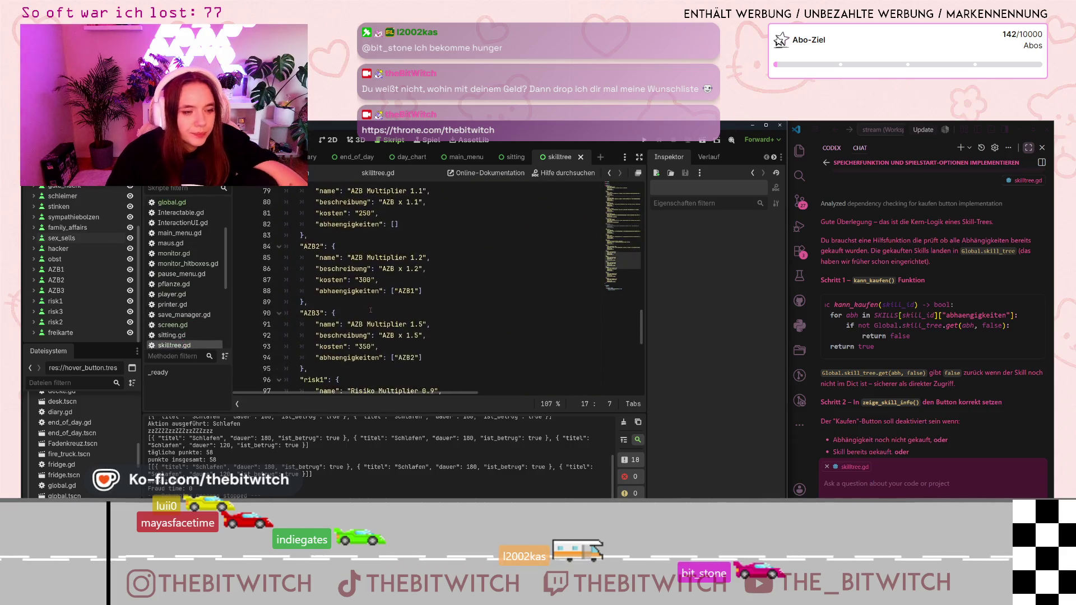
scroll(371, 310, down, 9)
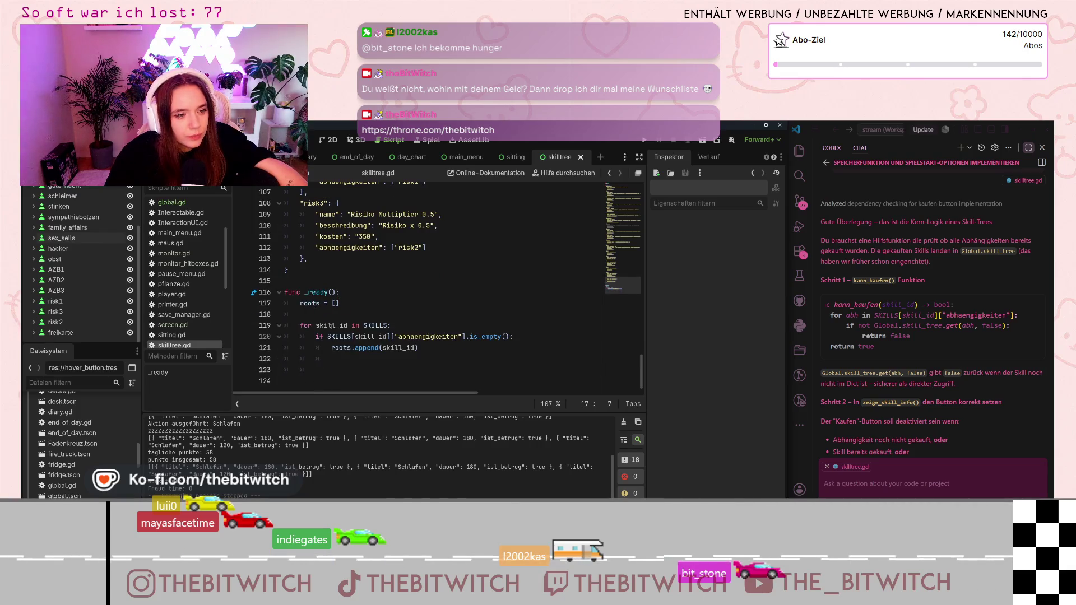
scroll(331, 327, up, 20)
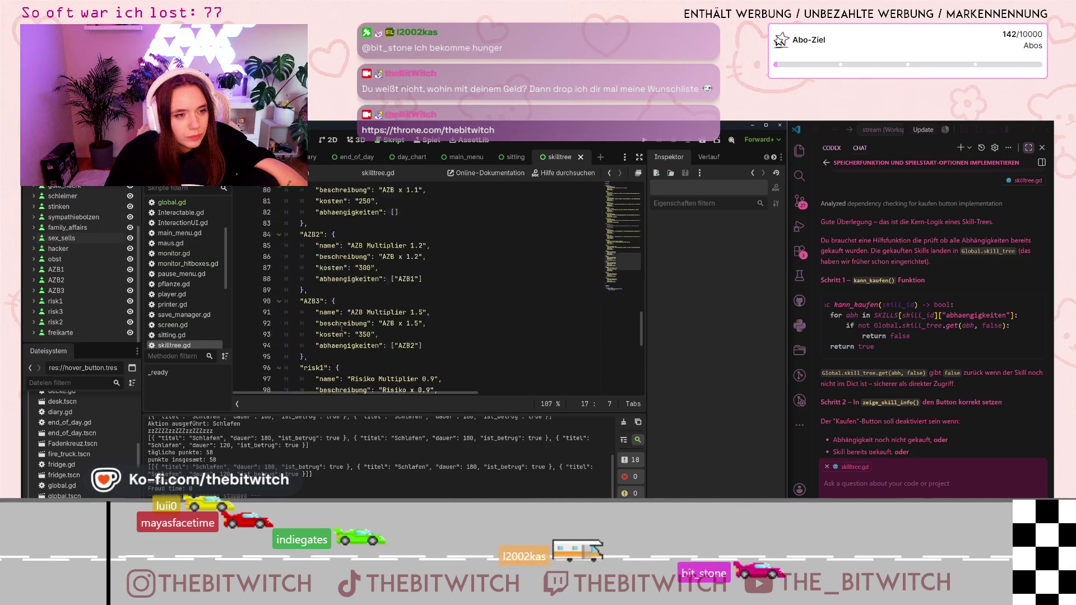
scroll(338, 332, up, 8)
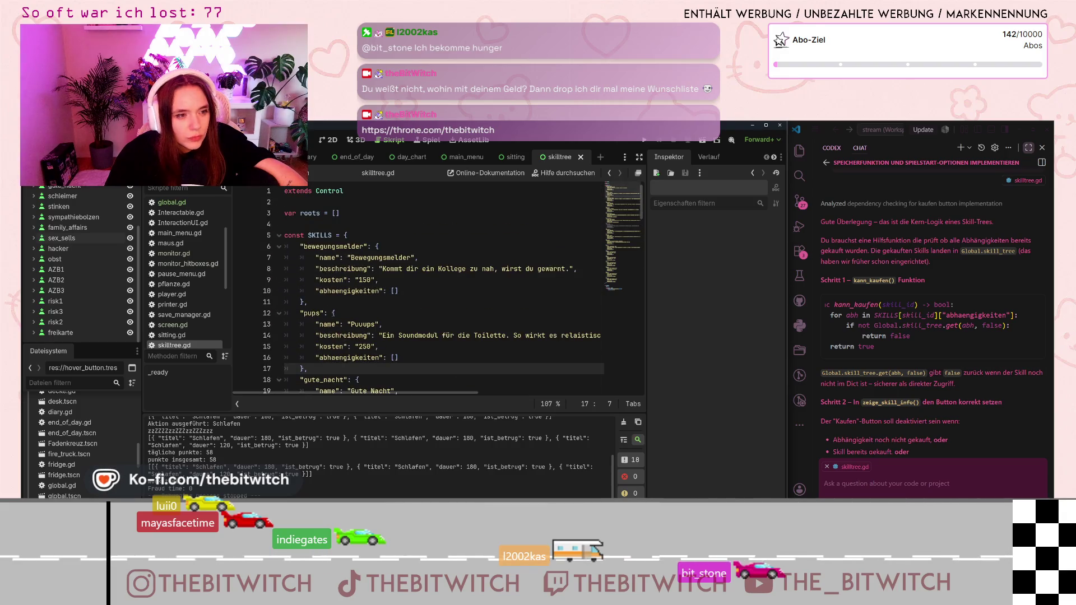
scroll(185, 264, up, 3)
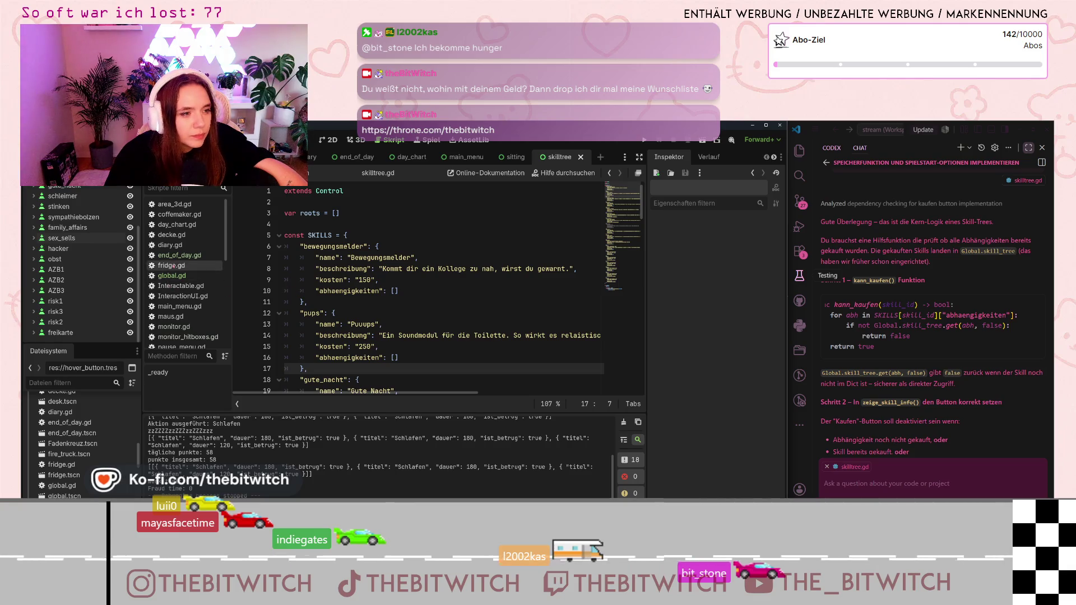
click(173, 276)
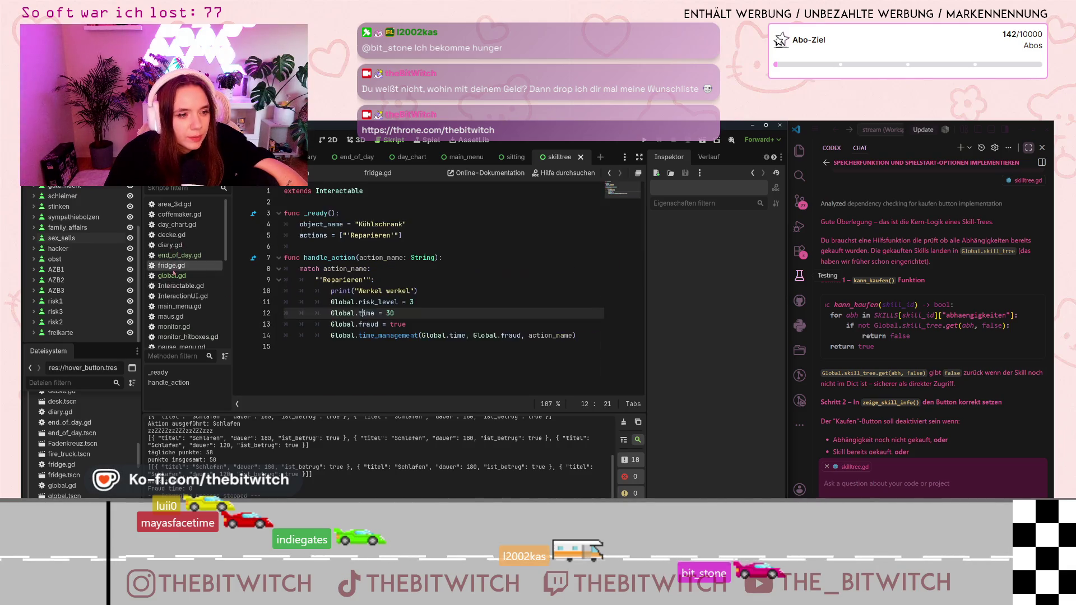
scroll(313, 282, up, 1)
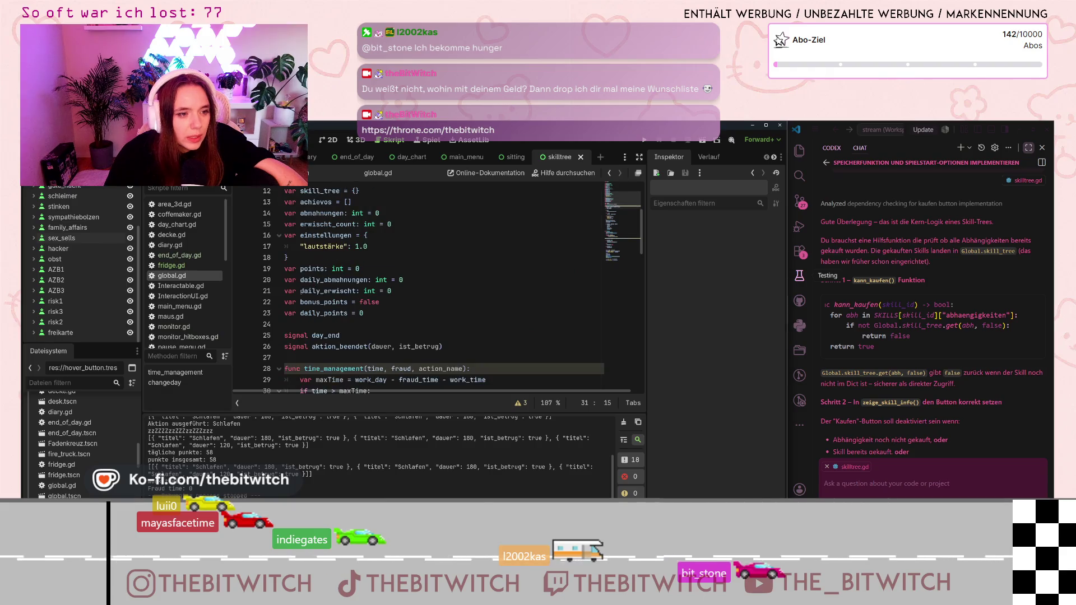
click(345, 257)
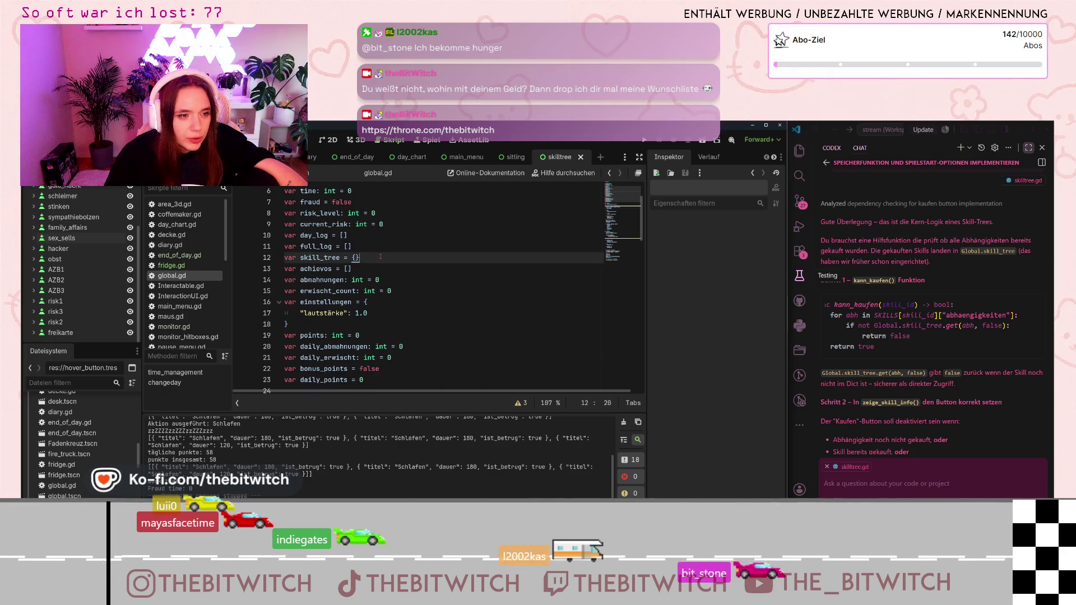
Scroll global.gd down to changeday()'s daily points and SaveManager.save() call.
scroll(355, 278, down, 5)
scroll(380, 293, down, 3)
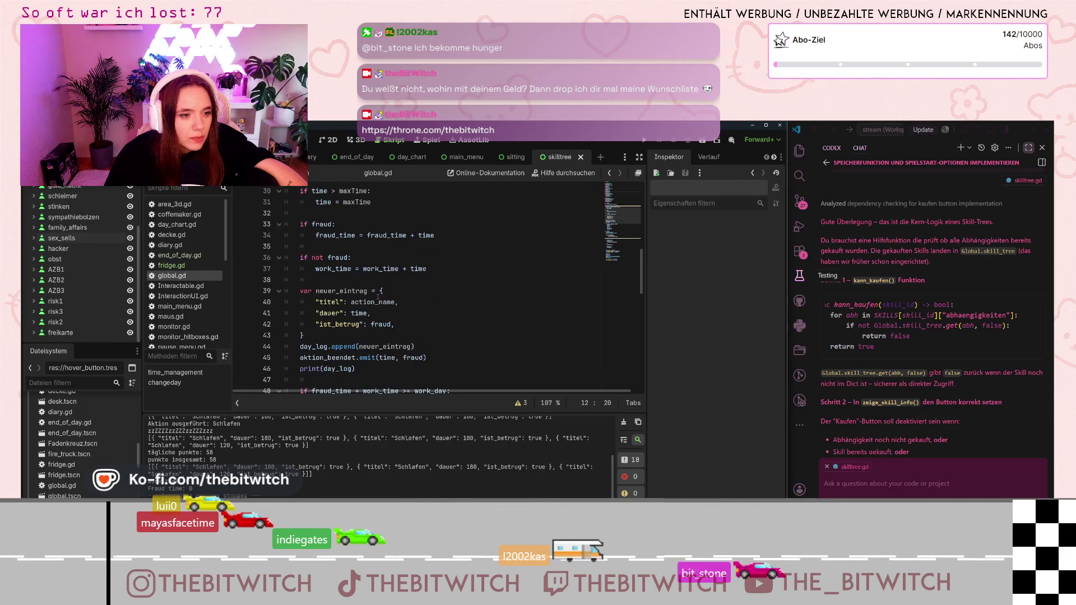
scroll(314, 309, down, 3)
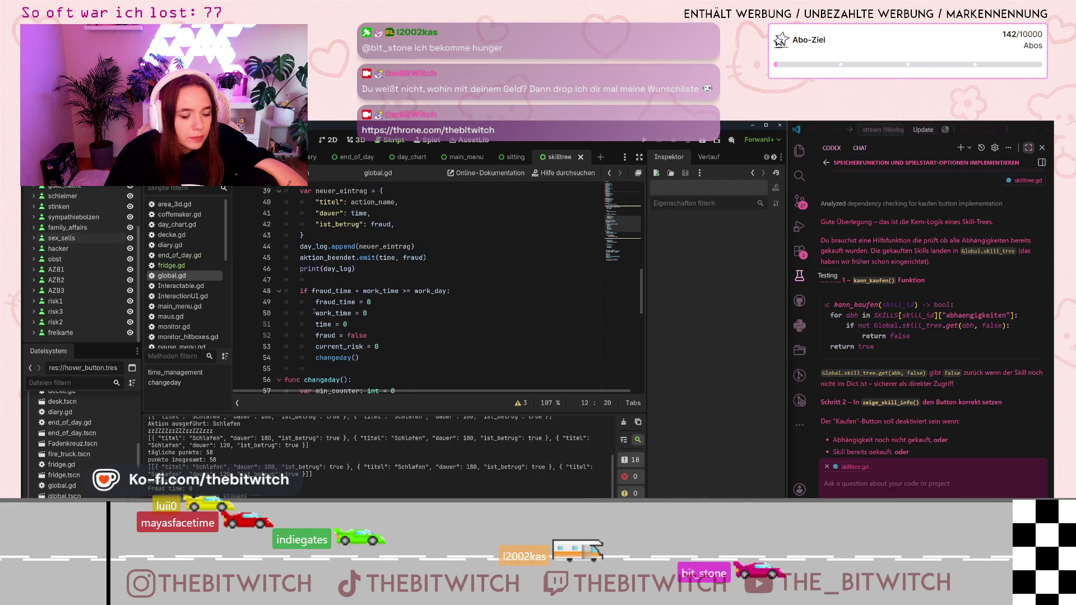
scroll(314, 311, down, 2)
scroll(313, 311, down, 1)
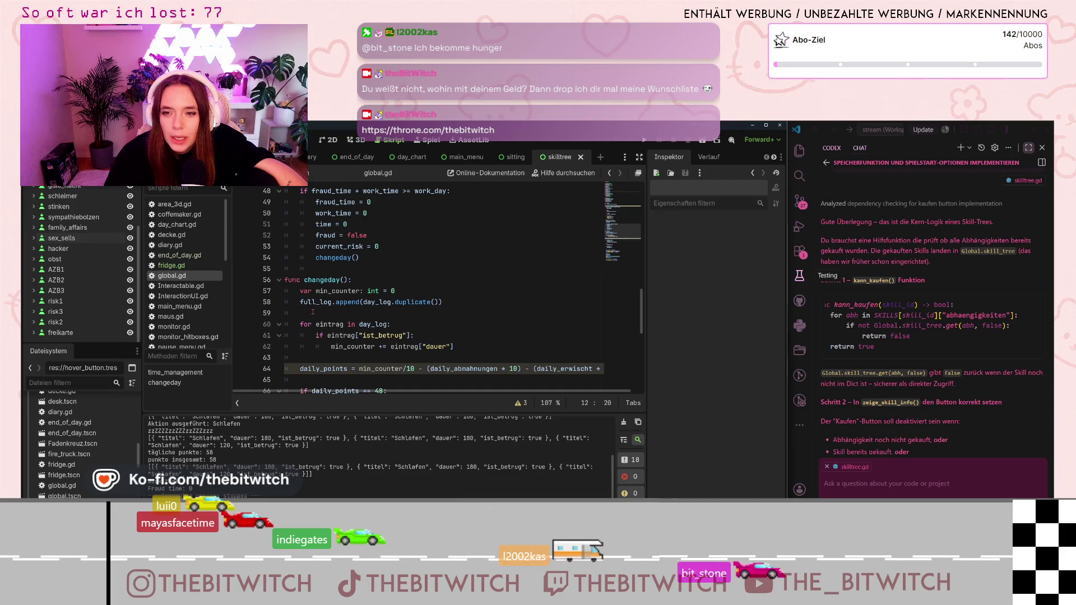
click(951, 292)
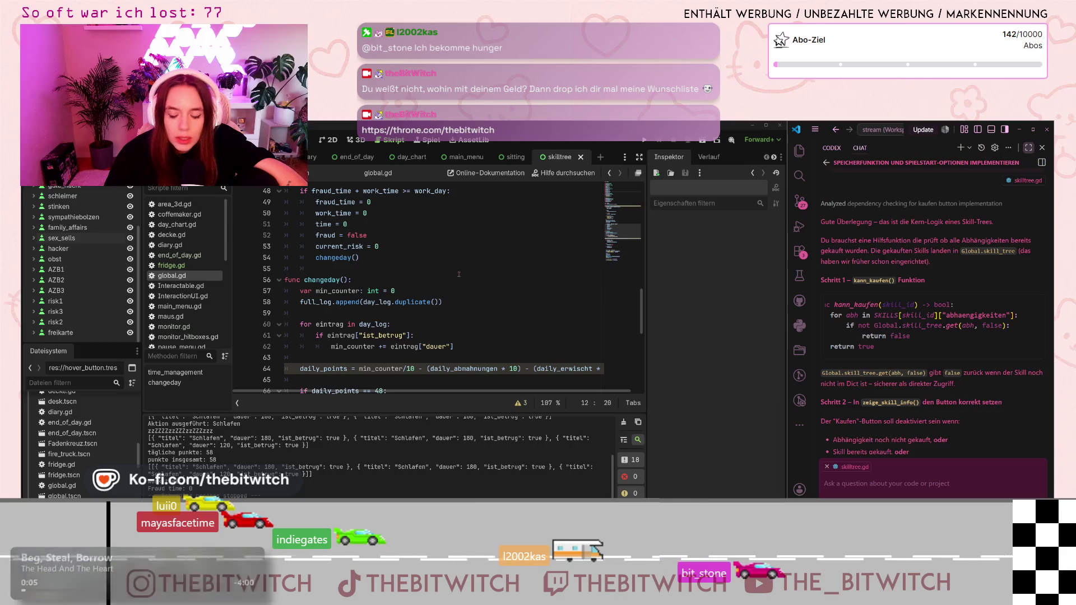
scroll(459, 274, down, 8)
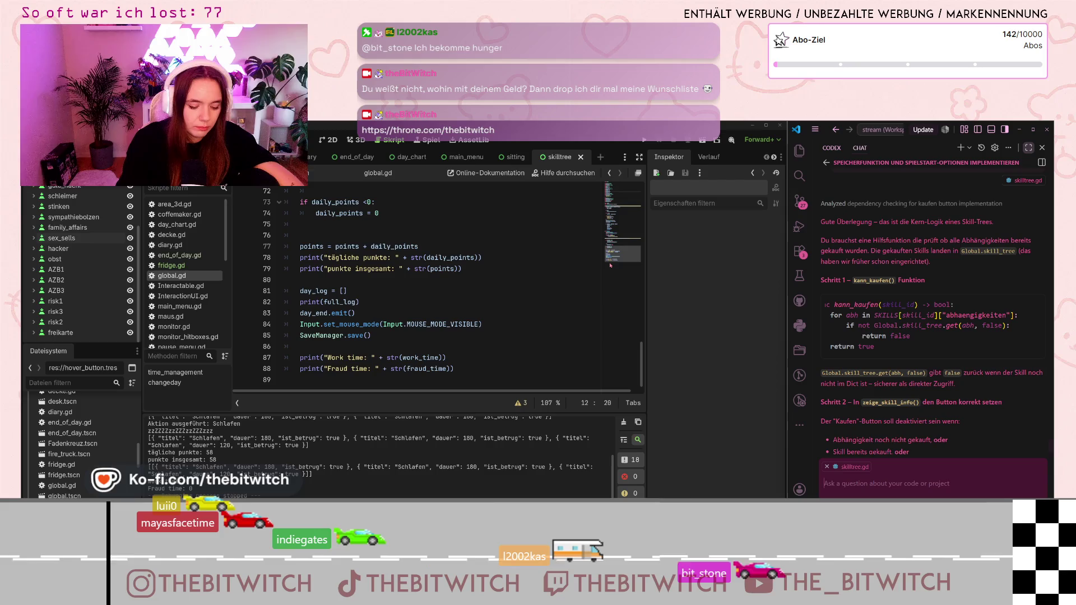
Send the assistant the start-over message 'okay, von vorne.' and narrow the chat to show skilltree.gd.
text(okay, von vorne)
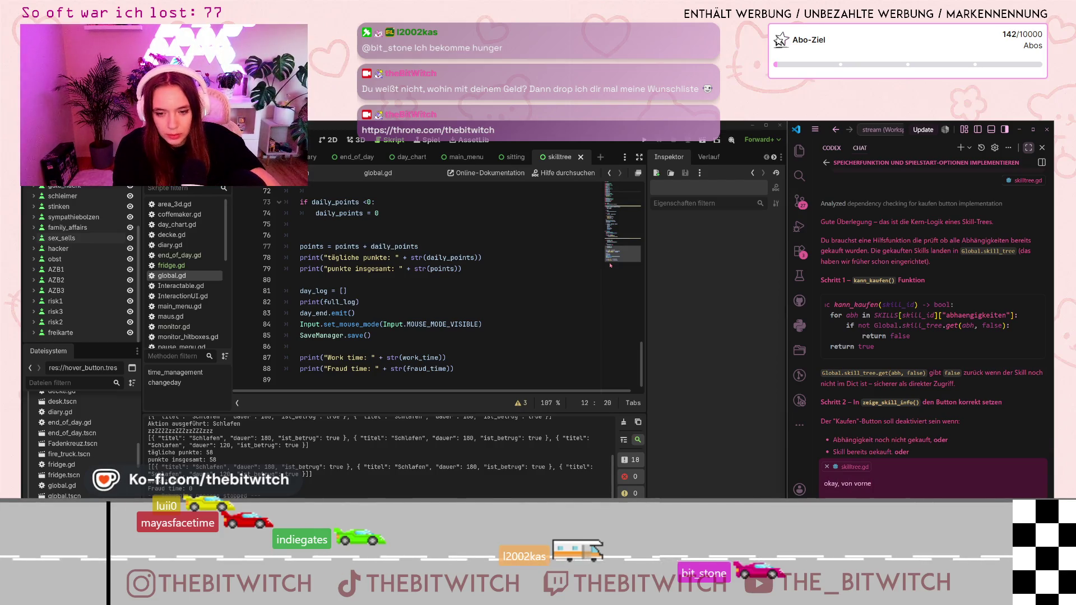
text(.)
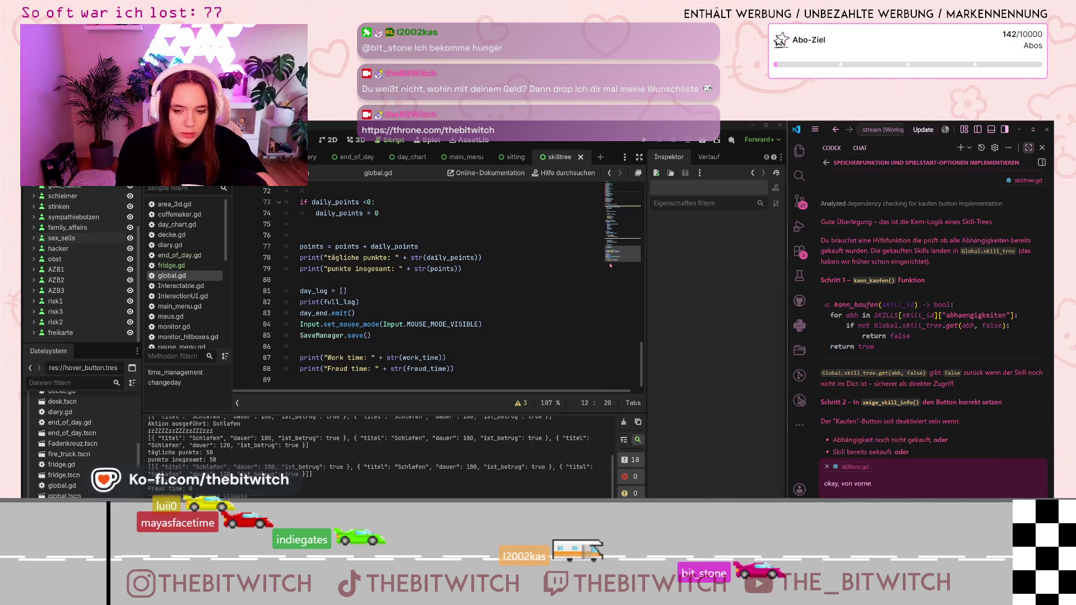
key(Return)
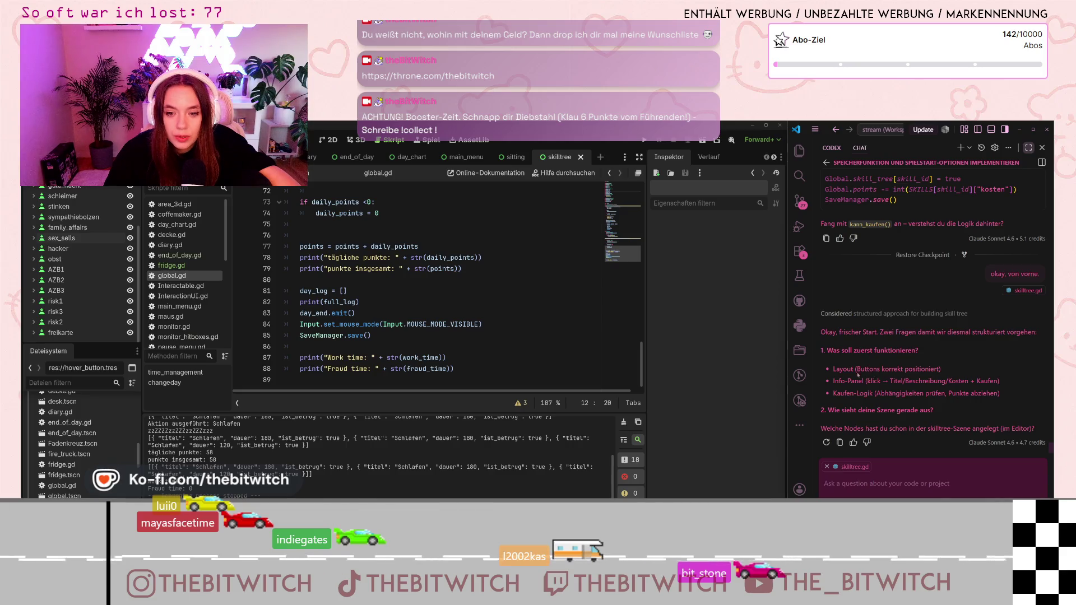
scroll(867, 380, down, 1)
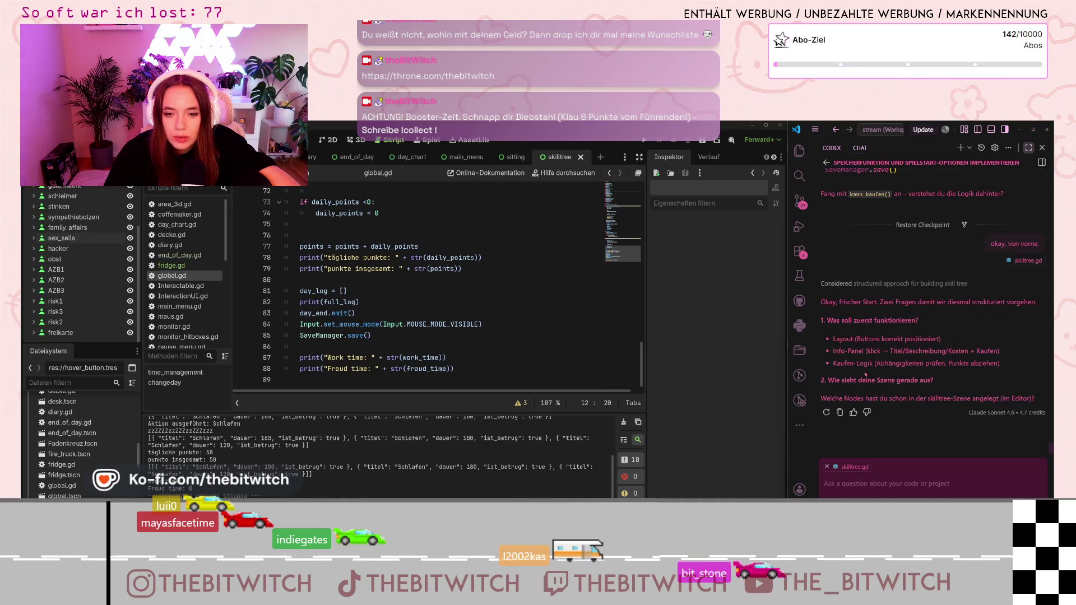
click(820, 486)
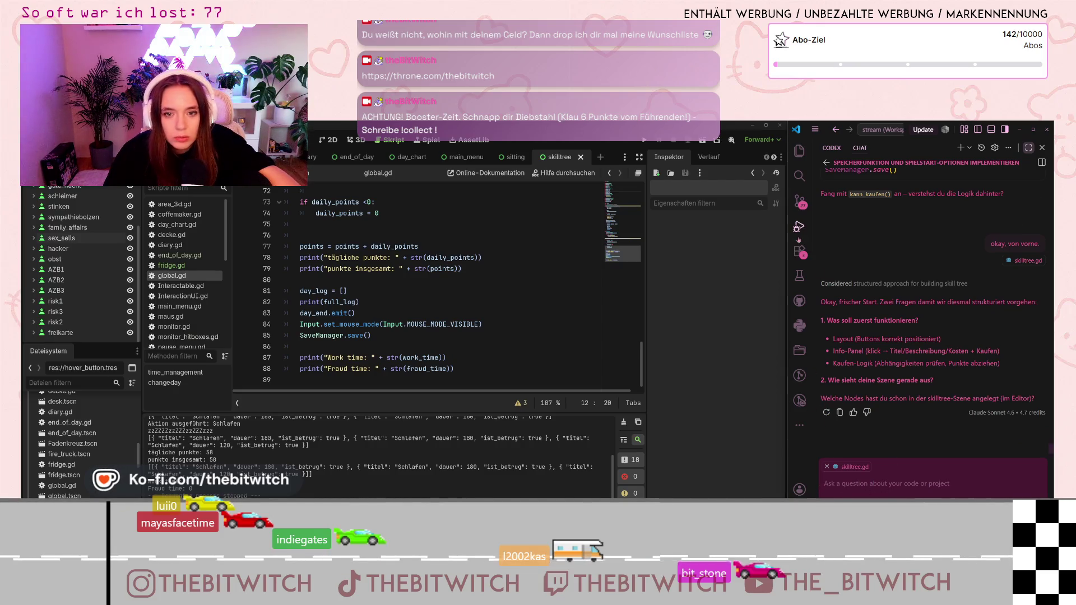
click(799, 150)
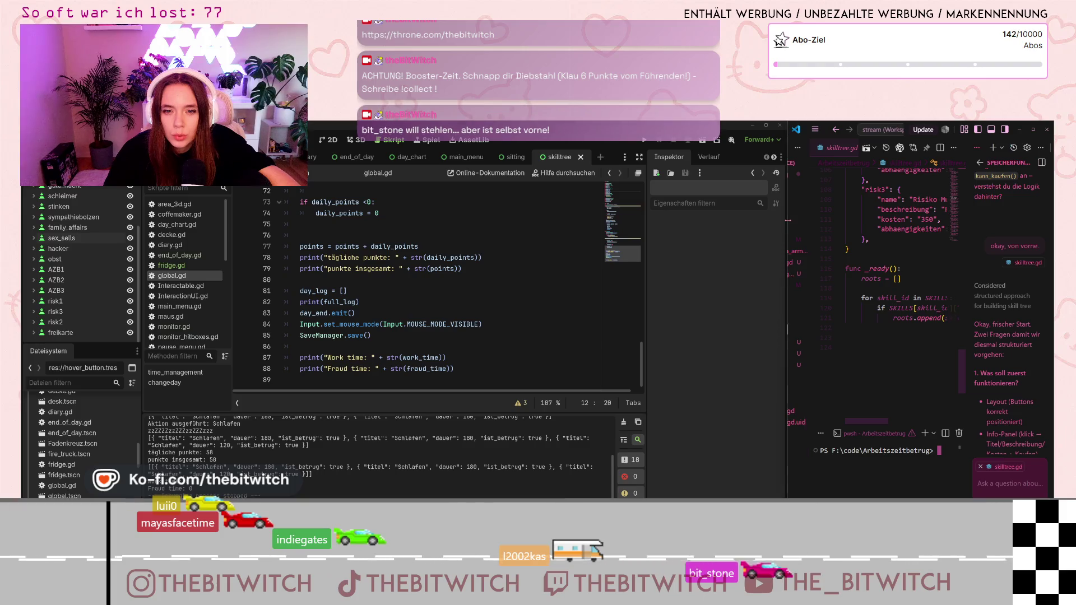
Resize VS Code and Godot to enlarge the chat, then reply that the buttons are already correctly positioned.
click(1033, 129)
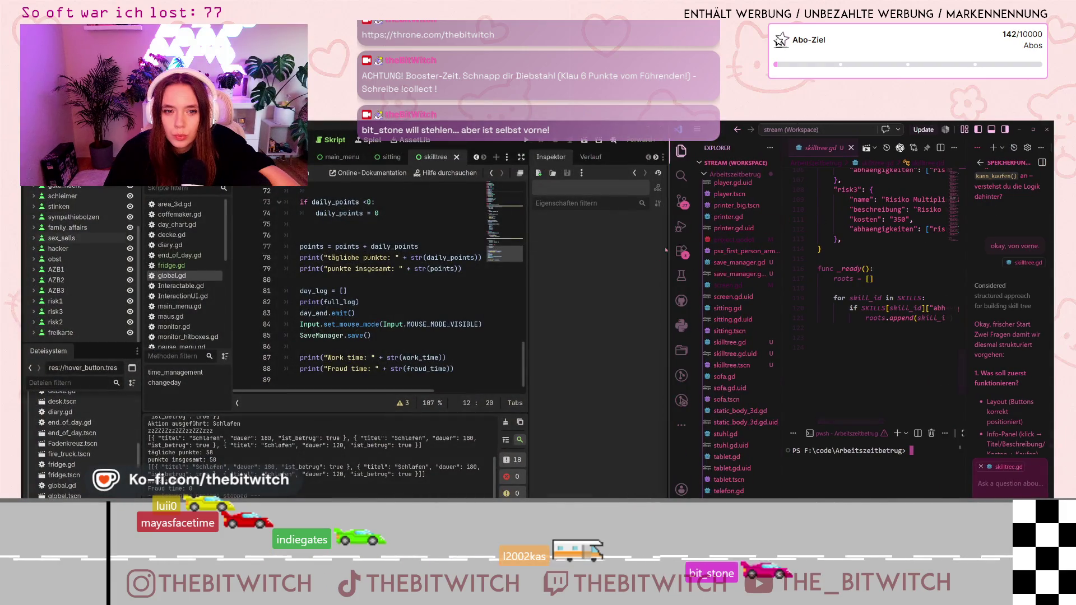
drag(669, 242, 545, 242)
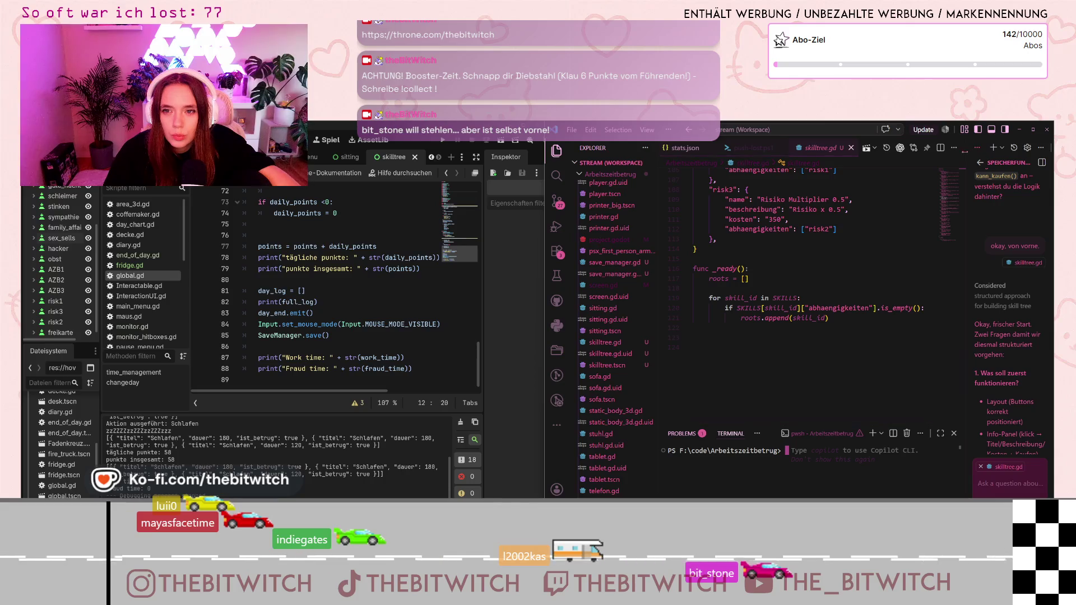
drag(970, 471, 715, 471)
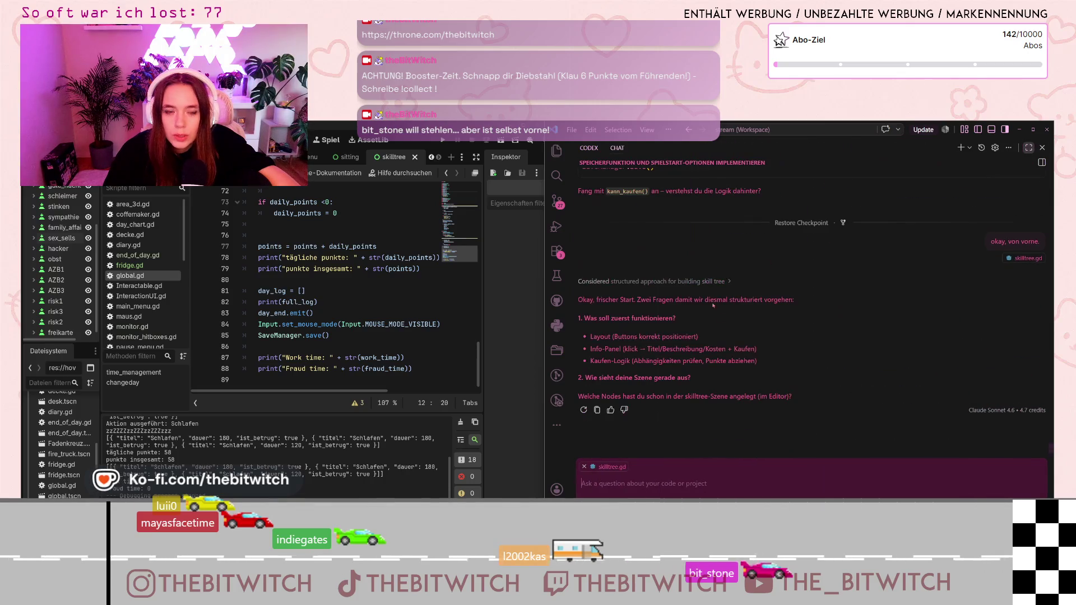
mouse_move(546, 331)
mouse_down()
mouse_move(824, 331)
mouse_move(807, 331)
mouse_up()
text(Die Buttons sind bereit)
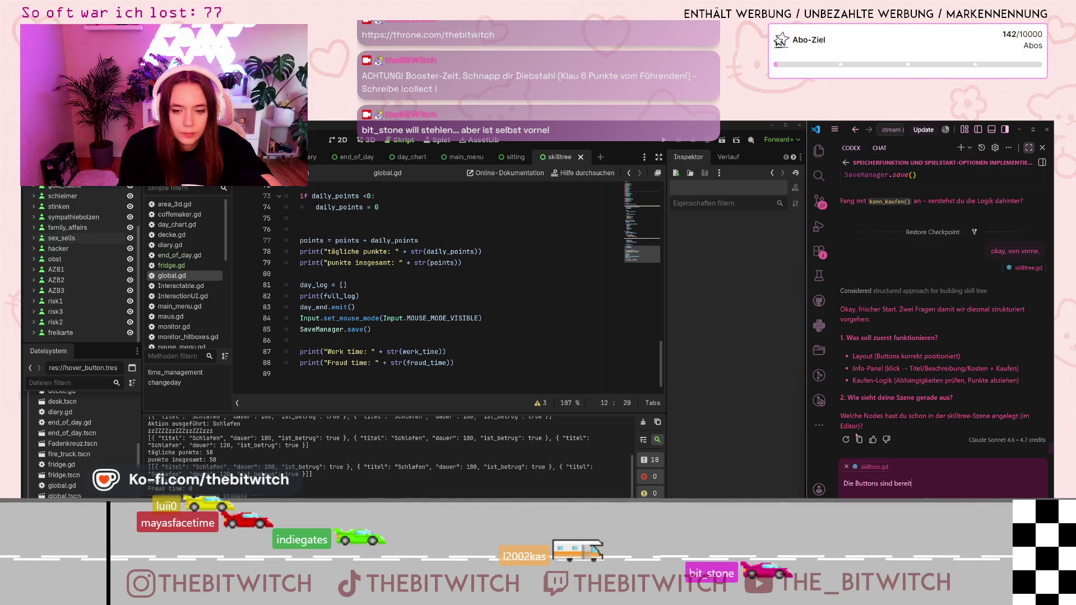
text(s richtig )
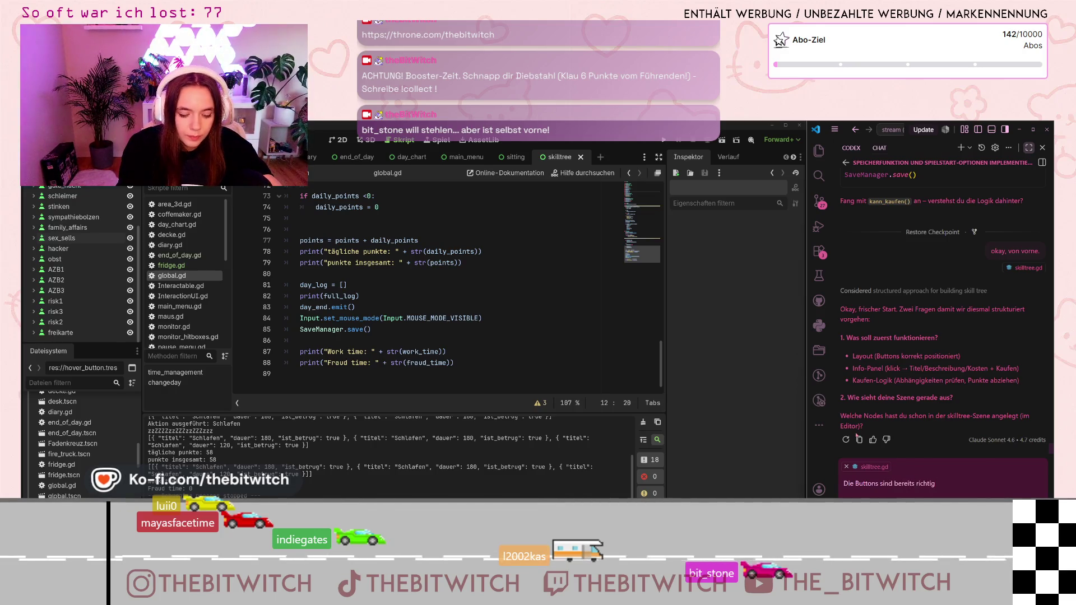
text(positioniert. Sieh)
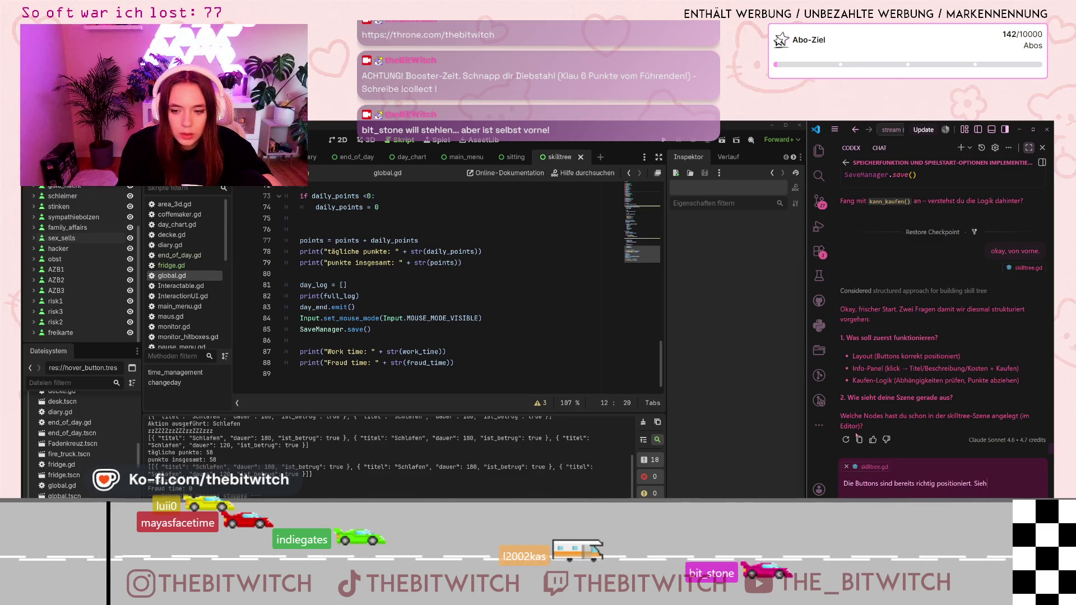
text( dir die)
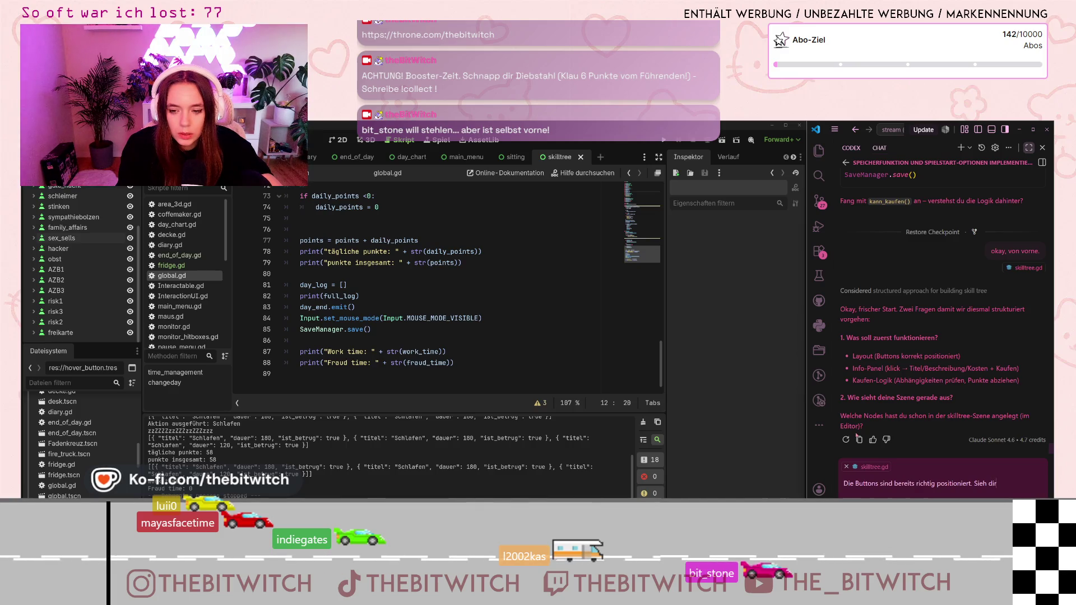
text( struktur n)
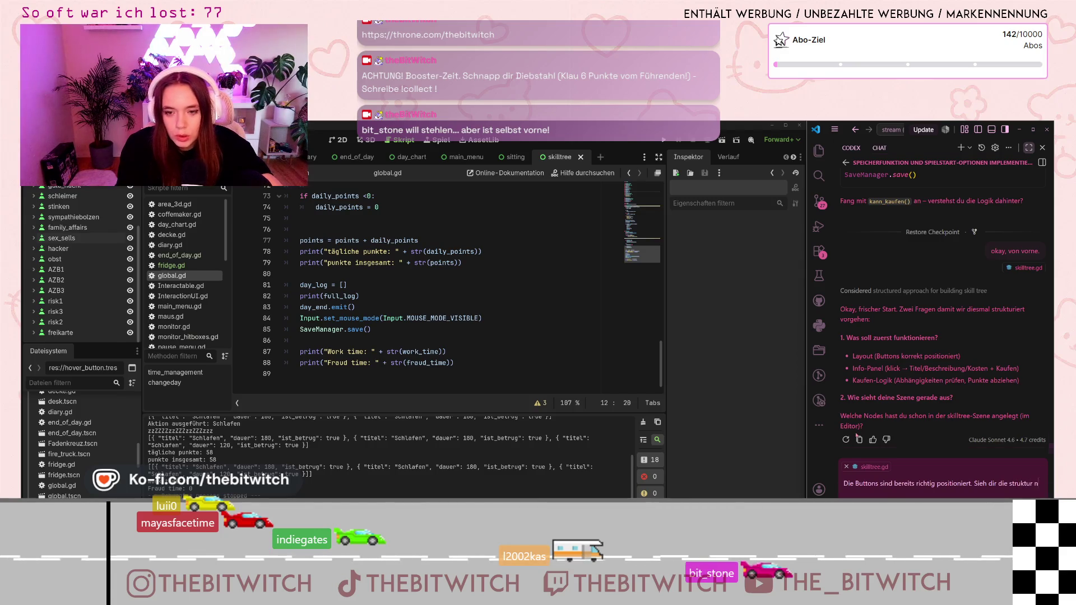
text(och mal genau an)
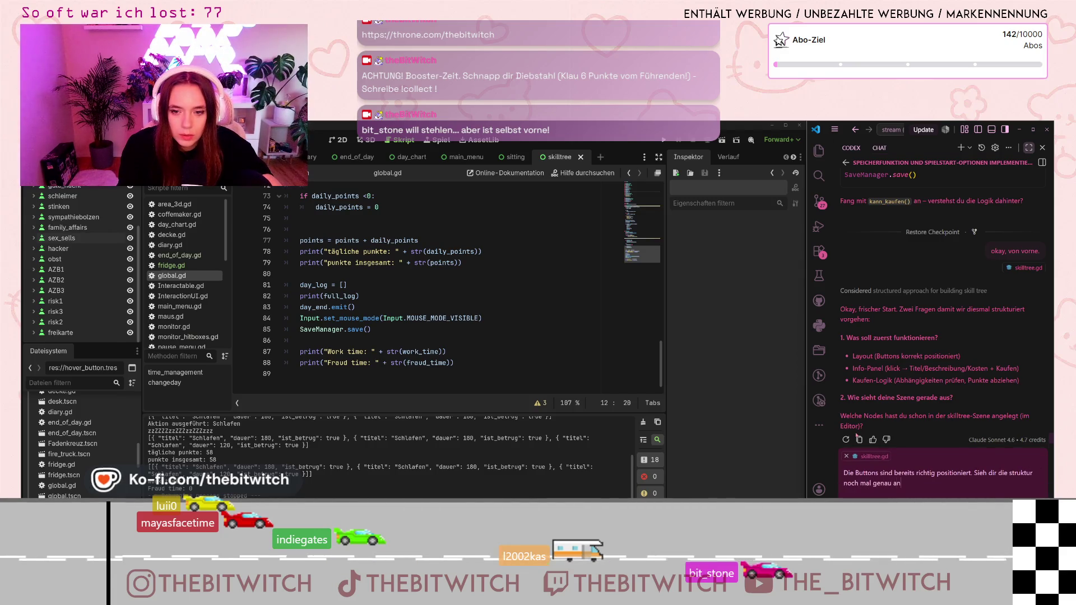
text(.)
key(Return)
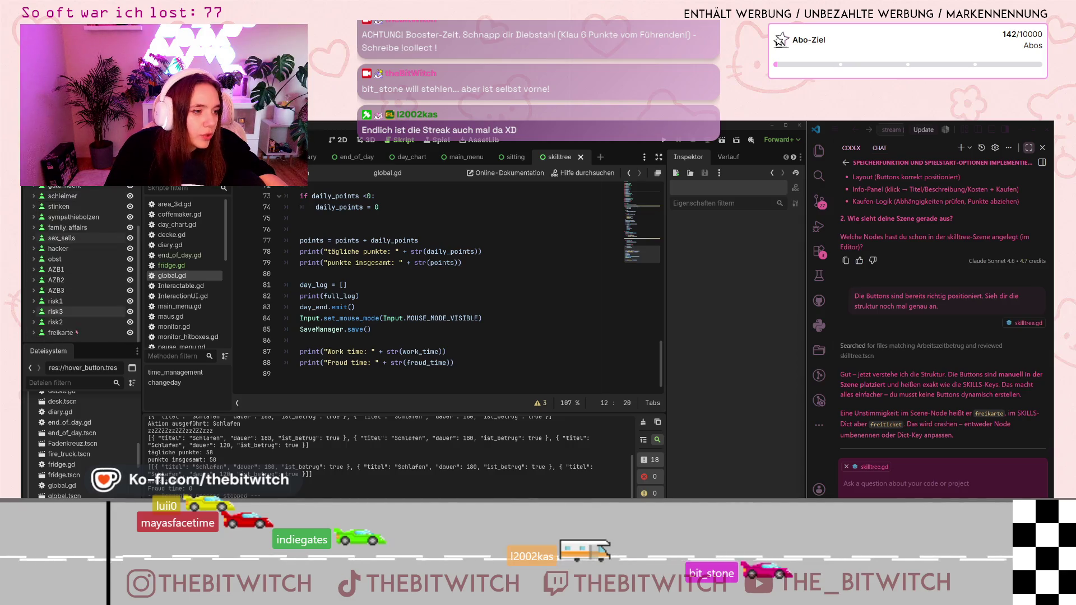
Rename the freikarte node to freiticket in the Scene dock.
click(61, 333)
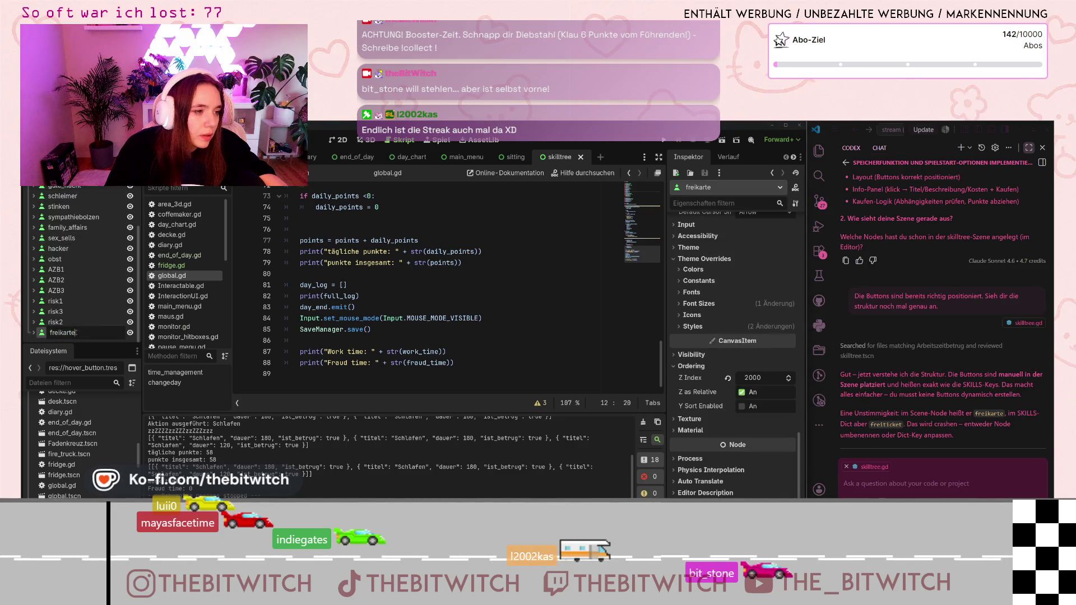
text(ticket)
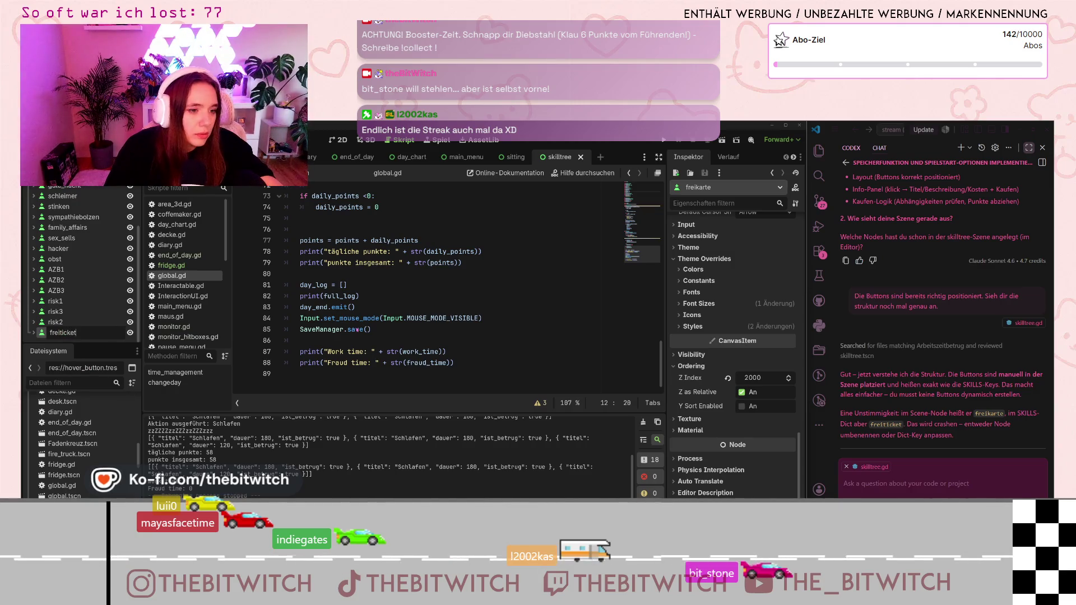
key(Return)
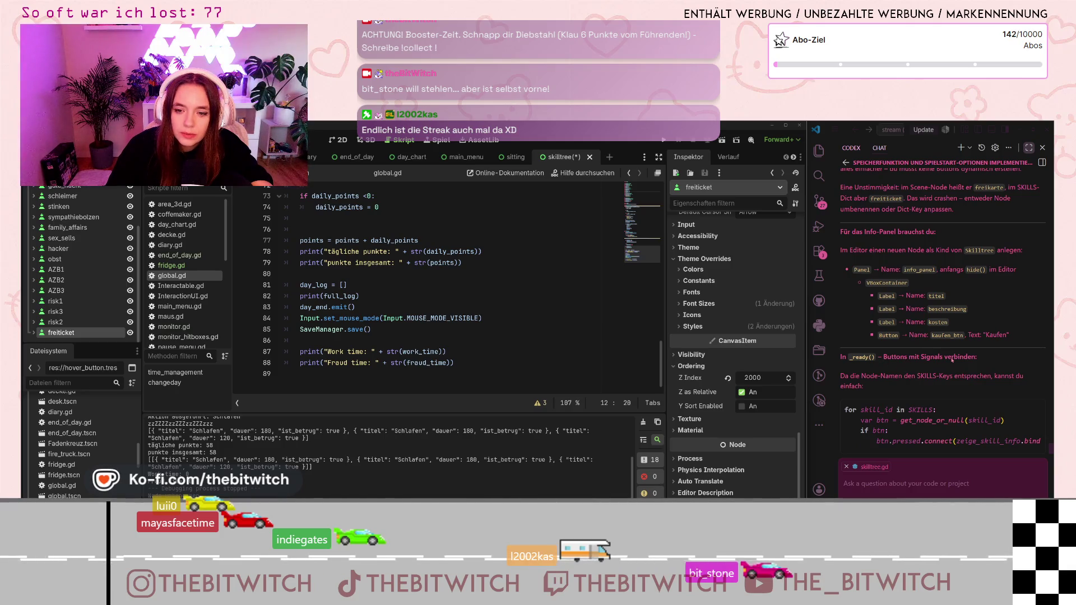
click(876, 380)
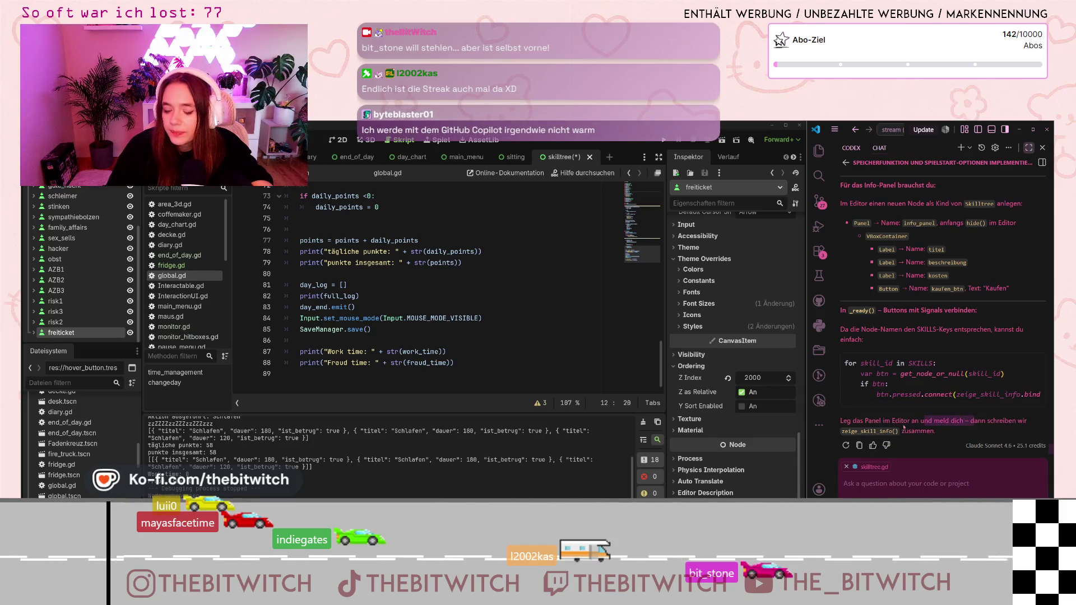
click(981, 472)
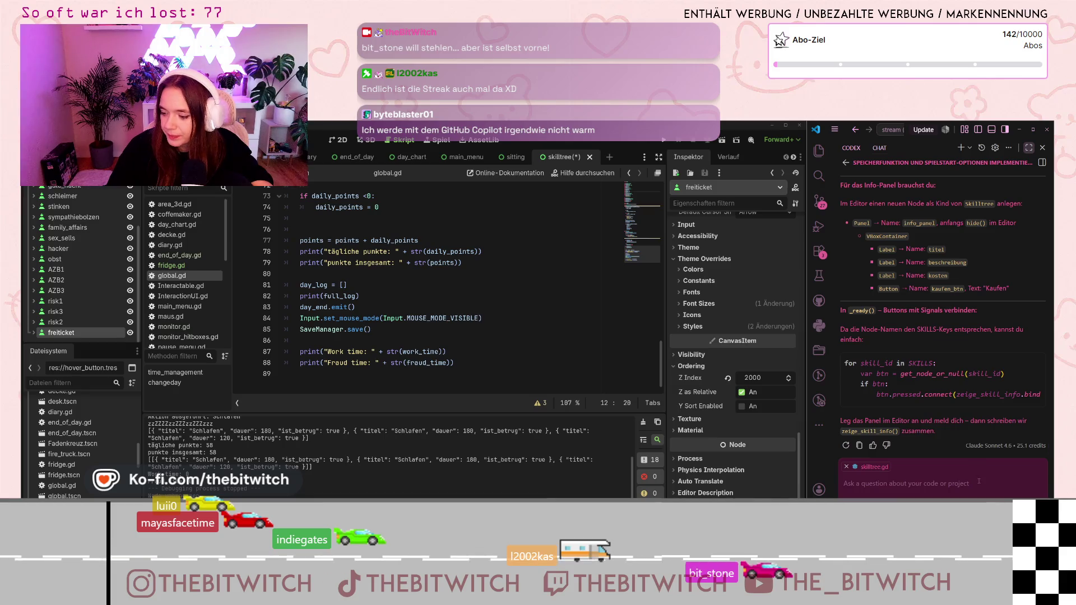
Read the assistant's proposed info_panel with titel, beschreibung and kosten labels plus a kaufen_btn.
mouse_move(968, 392)
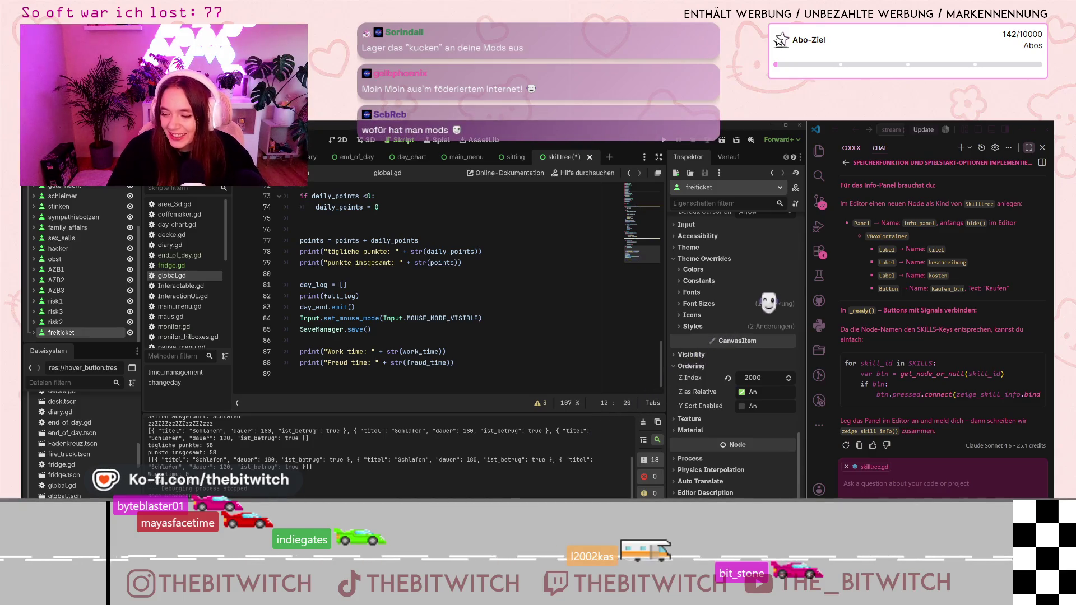
click(464, 346)
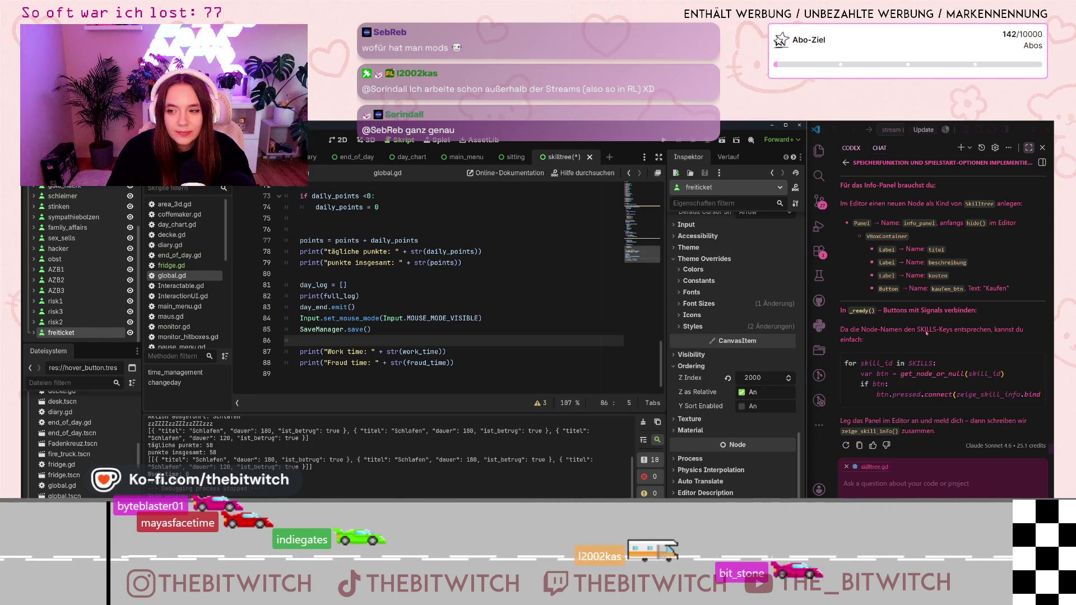
scroll(927, 334, up, 5)
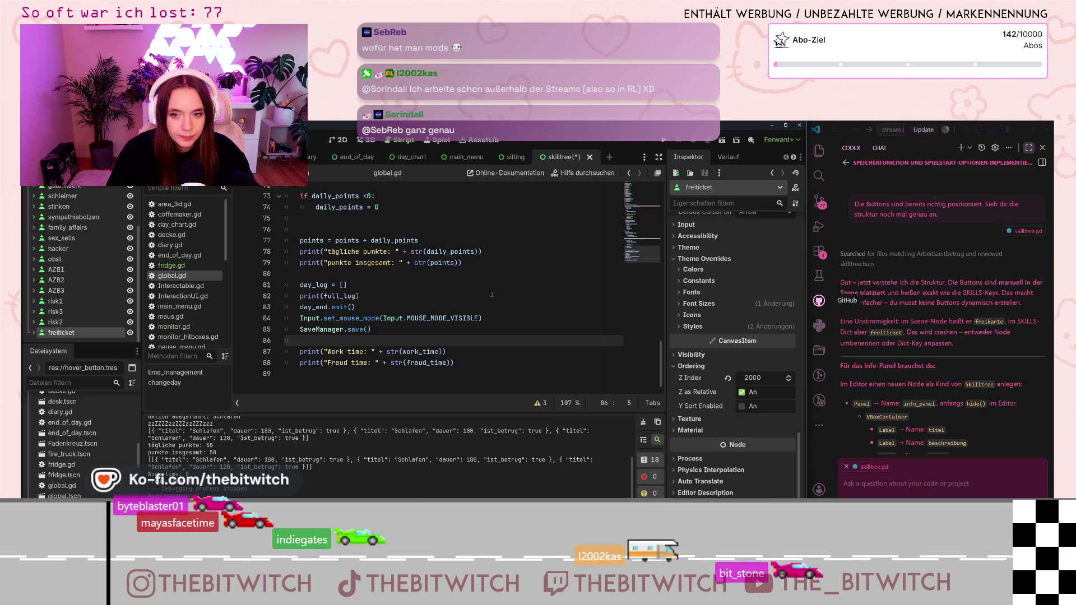
scroll(50, 205, up, 3)
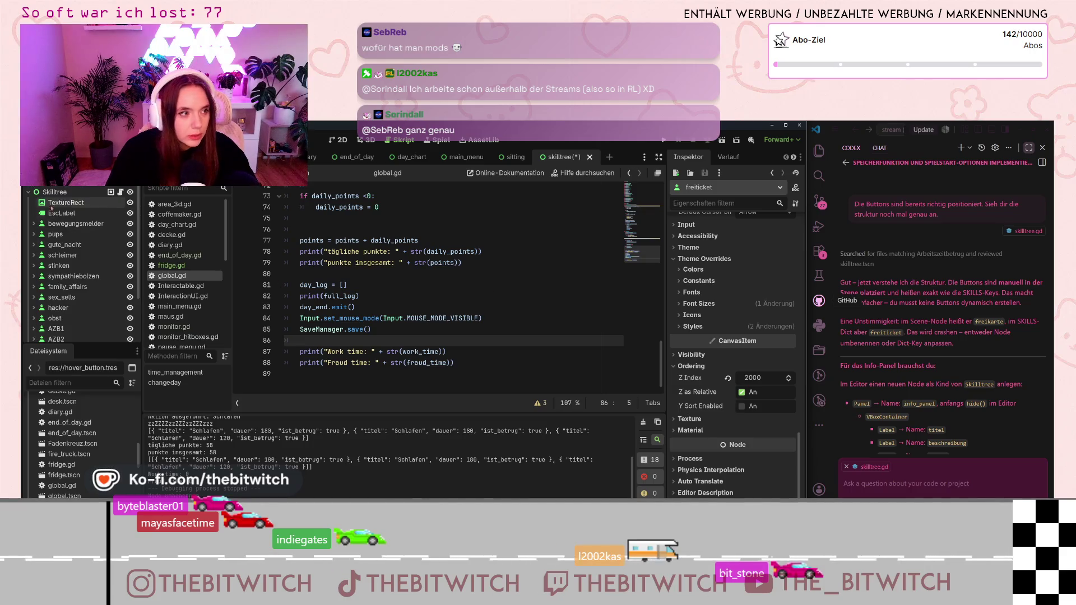
click(55, 191)
Add a Panel child node under the Skilltree root.
right_click(56, 192)
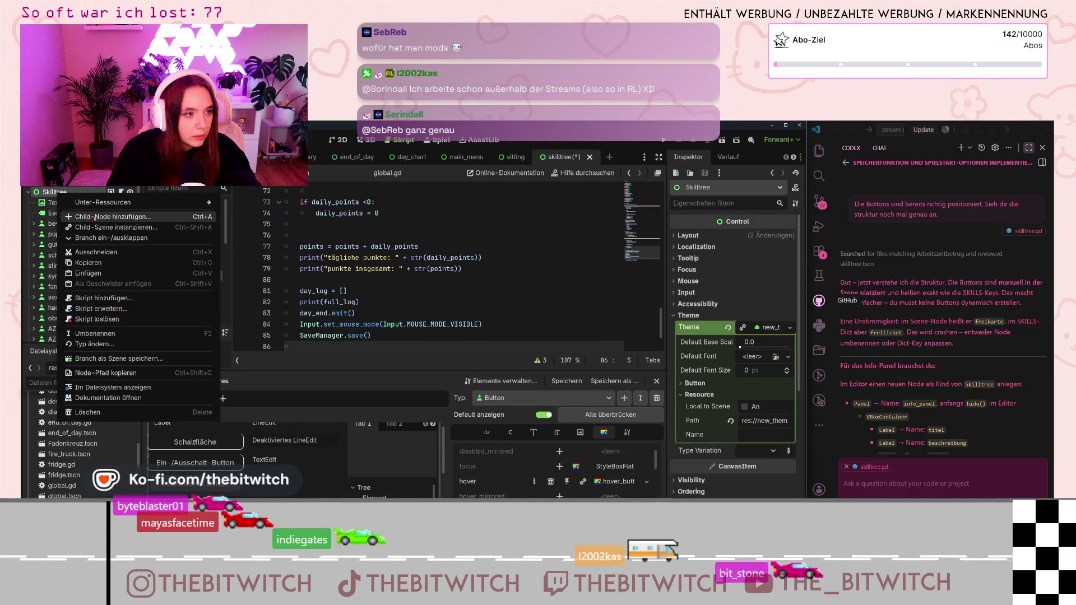
click(95, 217)
text(panel)
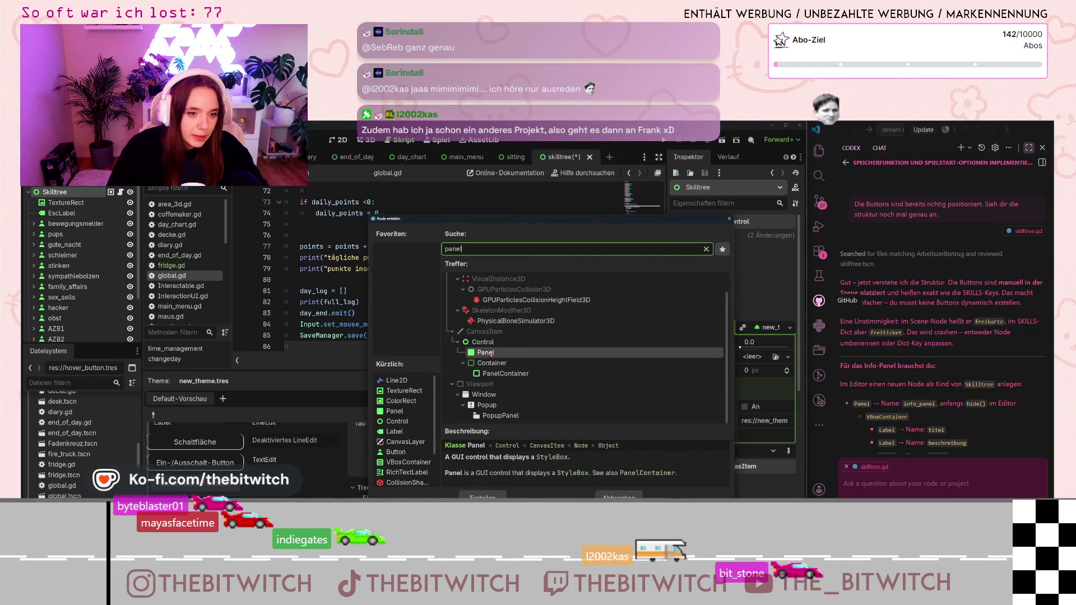
double_click(486, 353)
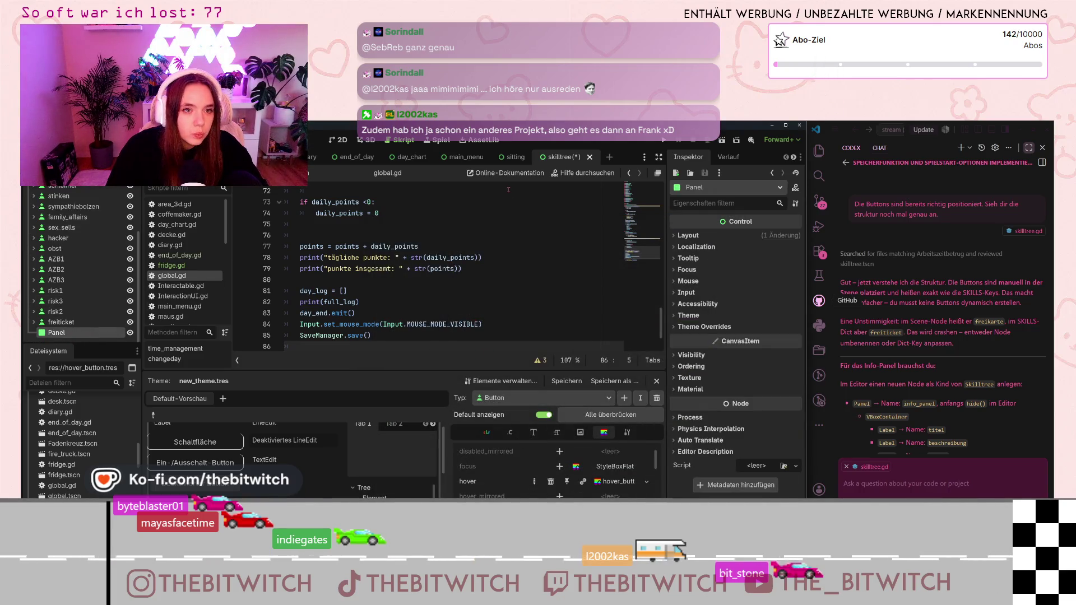
In the 2D view, stretch the Panel into a large rectangle and move its left edge rightward.
click(338, 140)
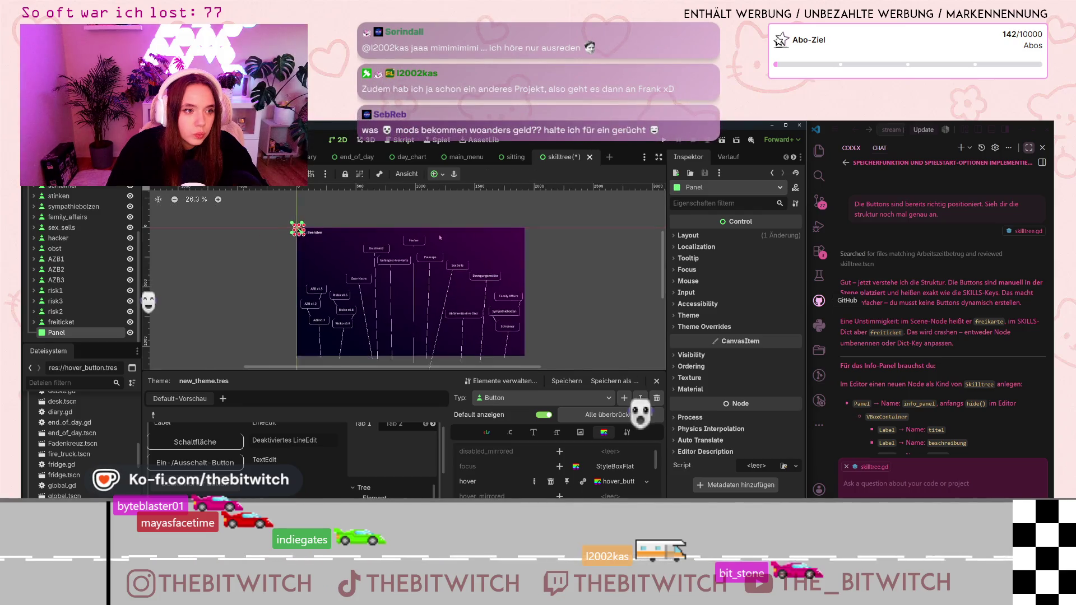
scroll(441, 237, down, 1)
mouse_move(310, 228)
mouse_down()
mouse_move(347, 270)
mouse_move(518, 347)
mouse_up()
mouse_move(311, 289)
mouse_down()
mouse_move(465, 288)
mouse_move(449, 288)
mouse_up()
scroll(477, 297, up, 7)
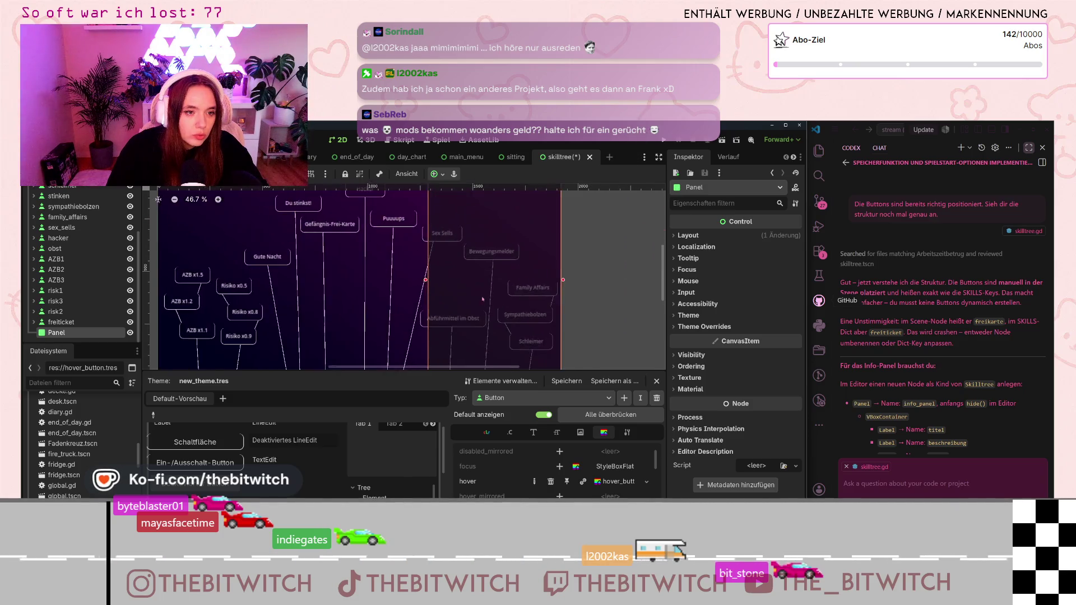
scroll(483, 299, down, 4)
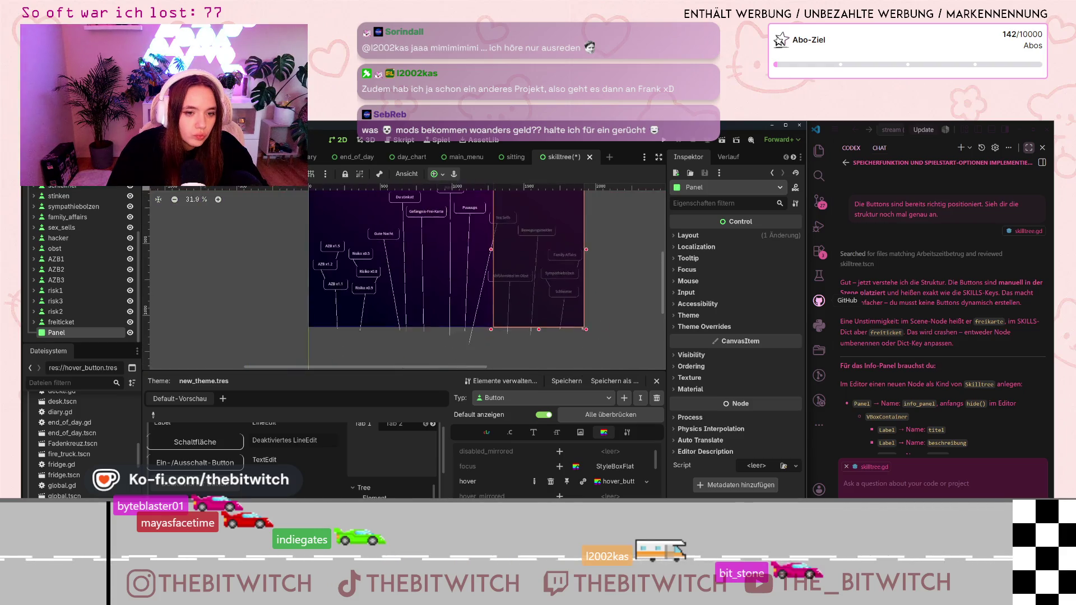
scroll(560, 330, up, 15)
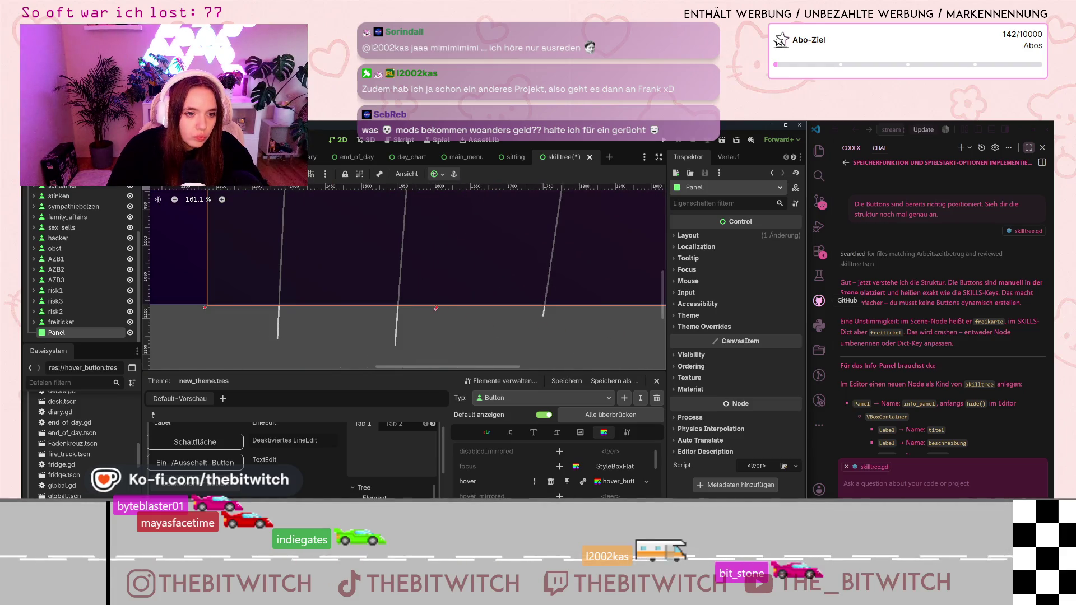
Align the Panel's bottom edge with the scene bottom, fine-tune its position and expand its layout properties.
drag(436, 308, 436, 305)
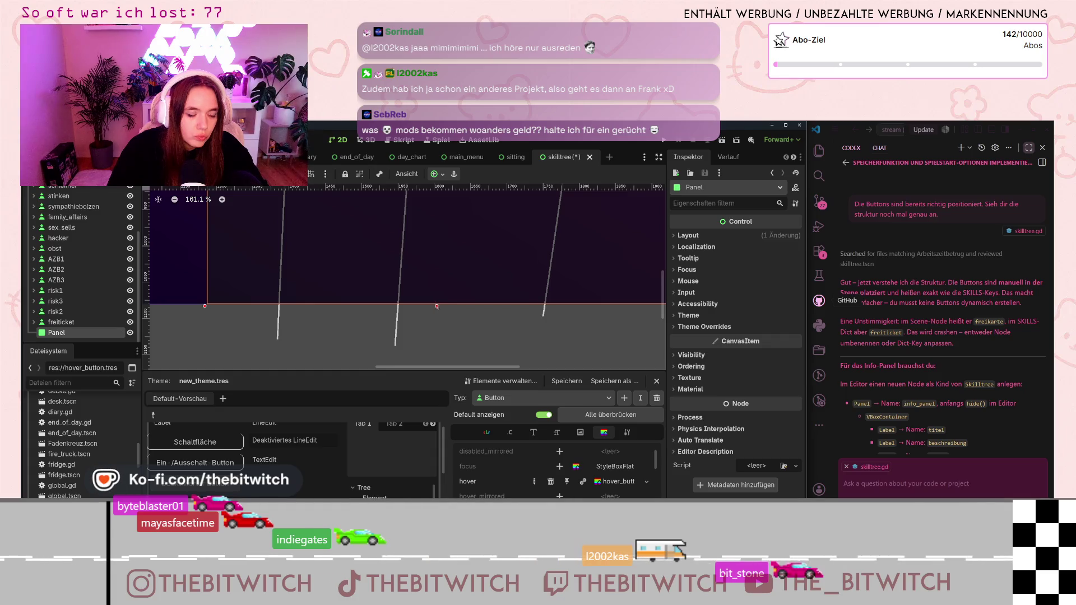
scroll(436, 307, up, 20)
scroll(574, 346, down, 20)
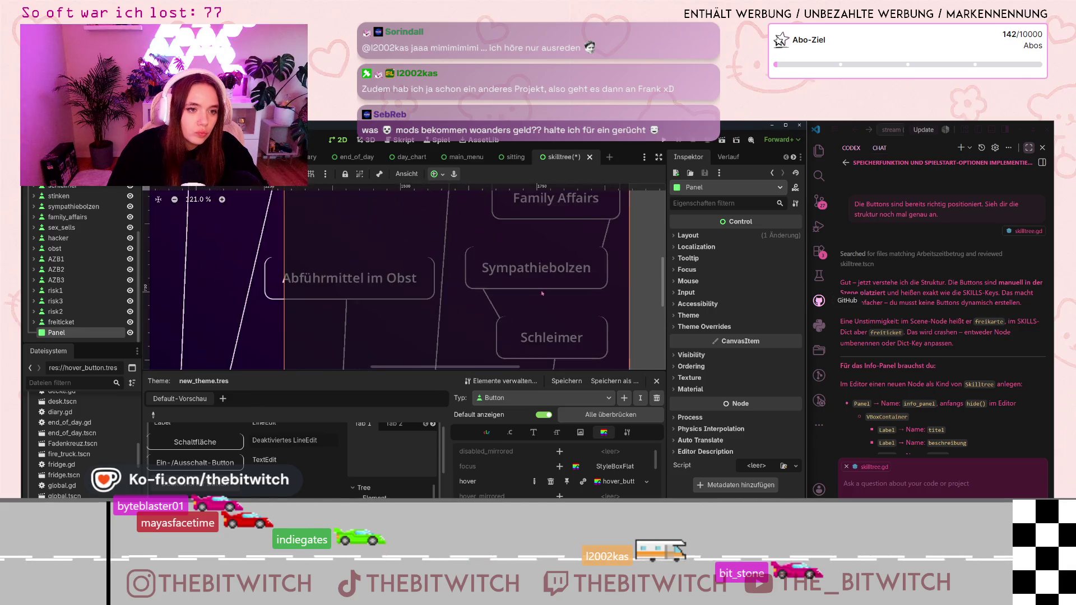
scroll(546, 301, down, 5)
scroll(523, 255, up, 4)
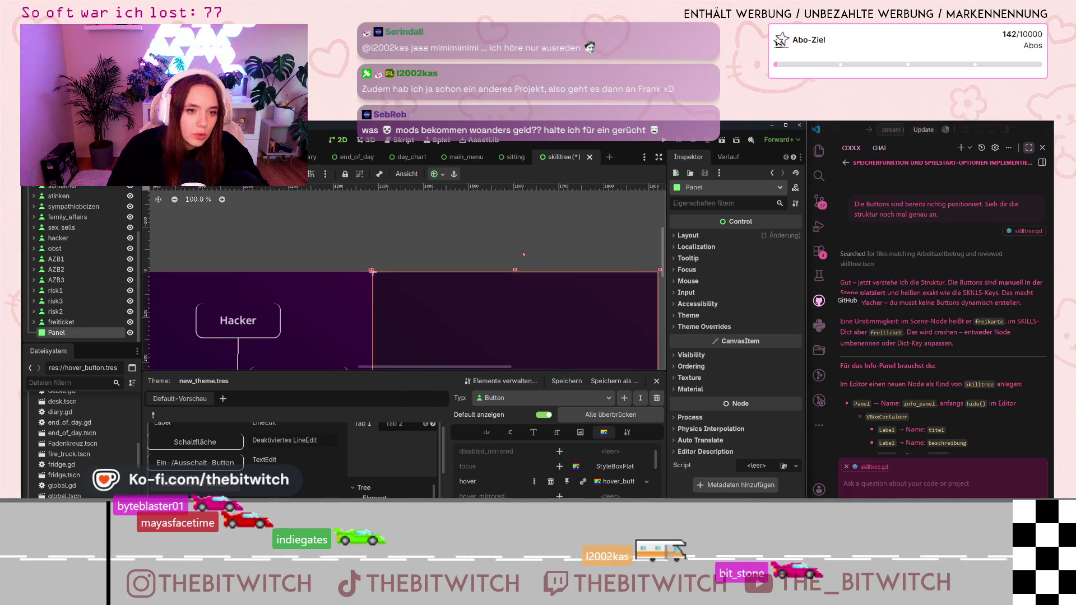
scroll(524, 254, down, 5)
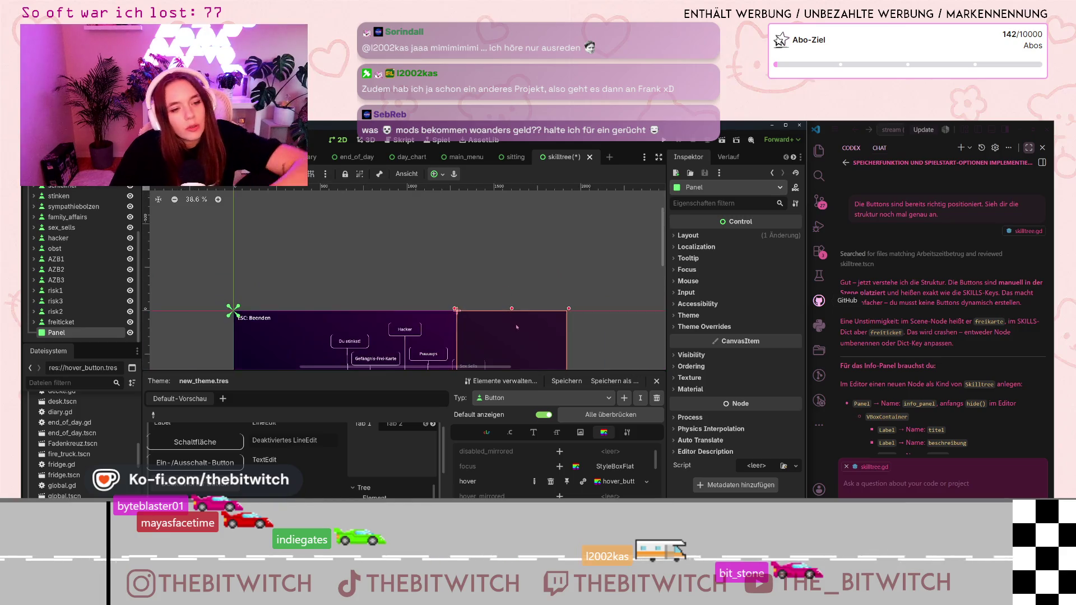
scroll(567, 290, up, 1)
drag(567, 290, 567, 292)
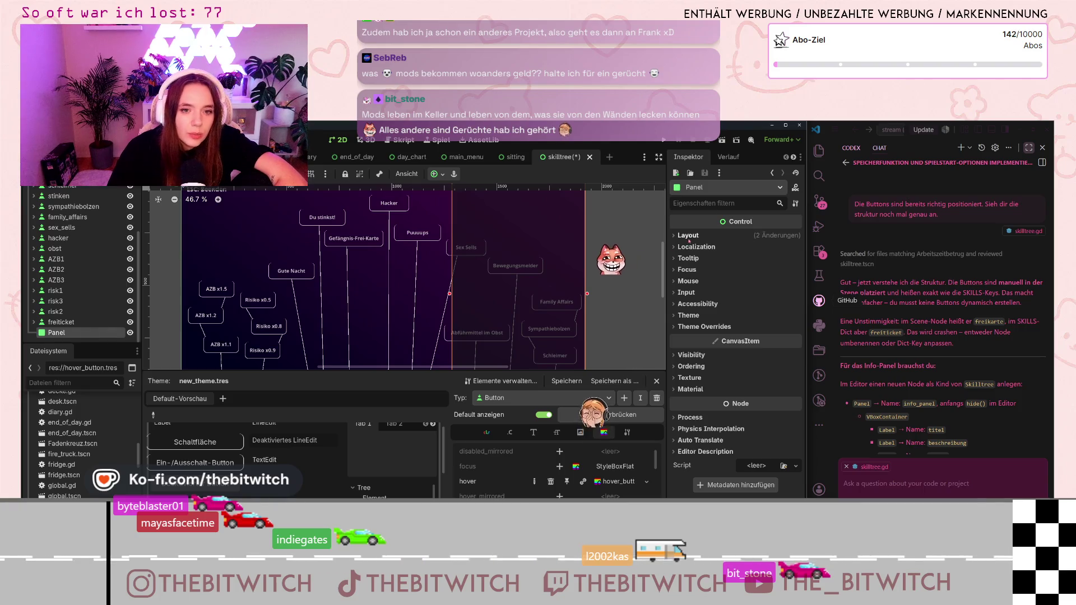
click(688, 240)
Assign a new StyleBoxFlat to the Panel's Theme Overrides > Styles > Panel slot.
scroll(682, 401, down, 2)
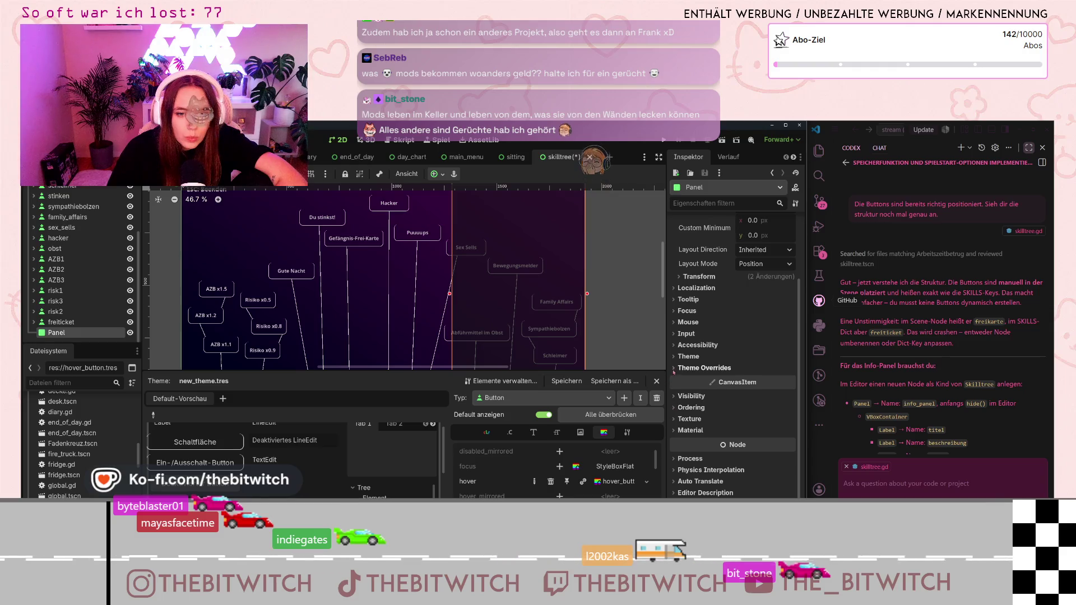
click(674, 369)
click(681, 379)
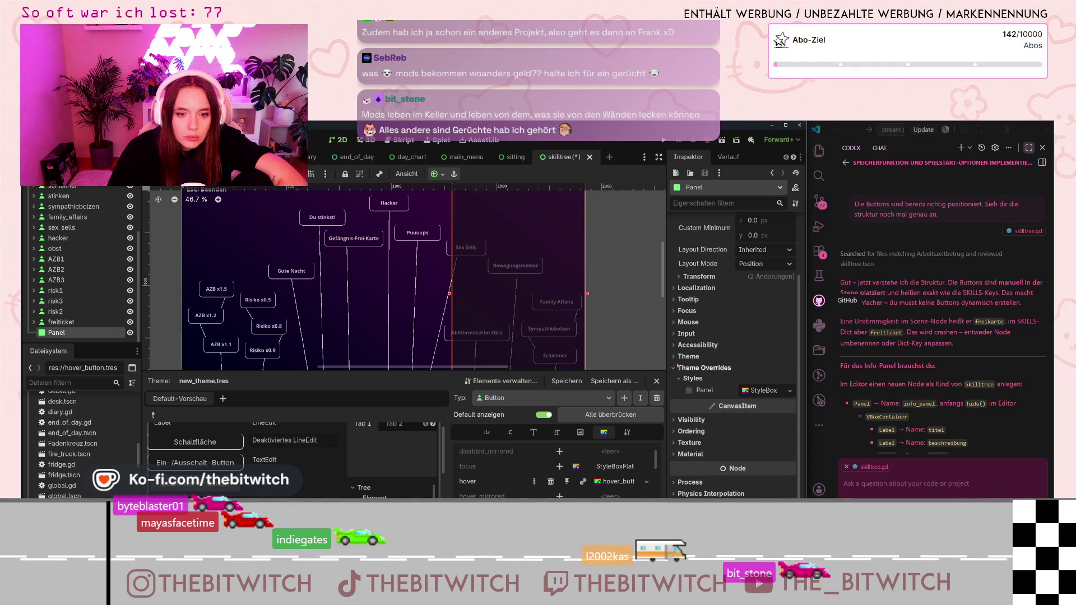
click(676, 357)
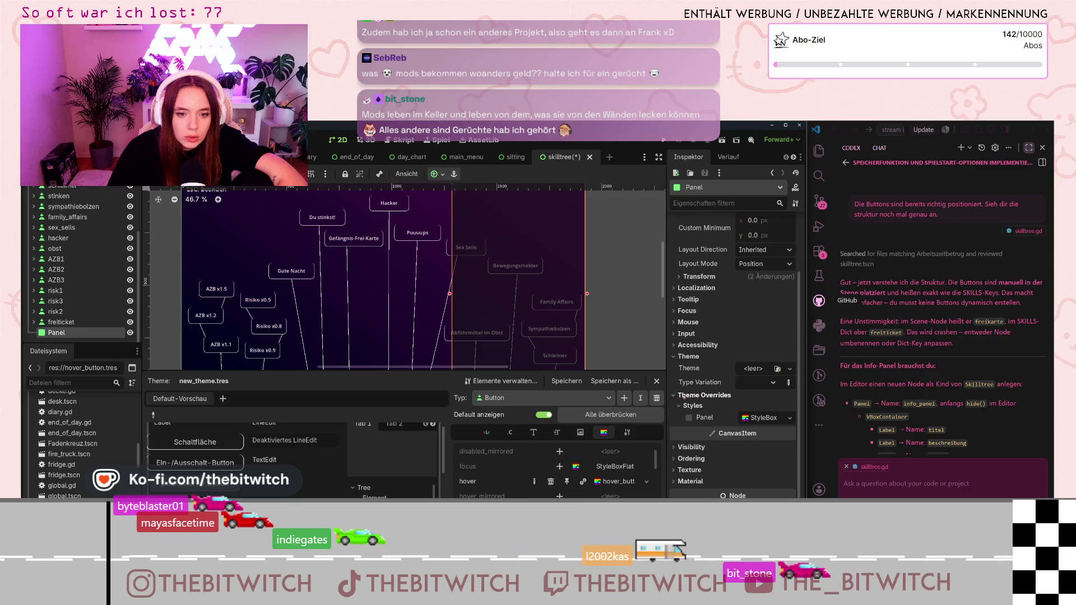
scroll(788, 384, down, 2)
click(688, 381)
scroll(710, 336, down, 4)
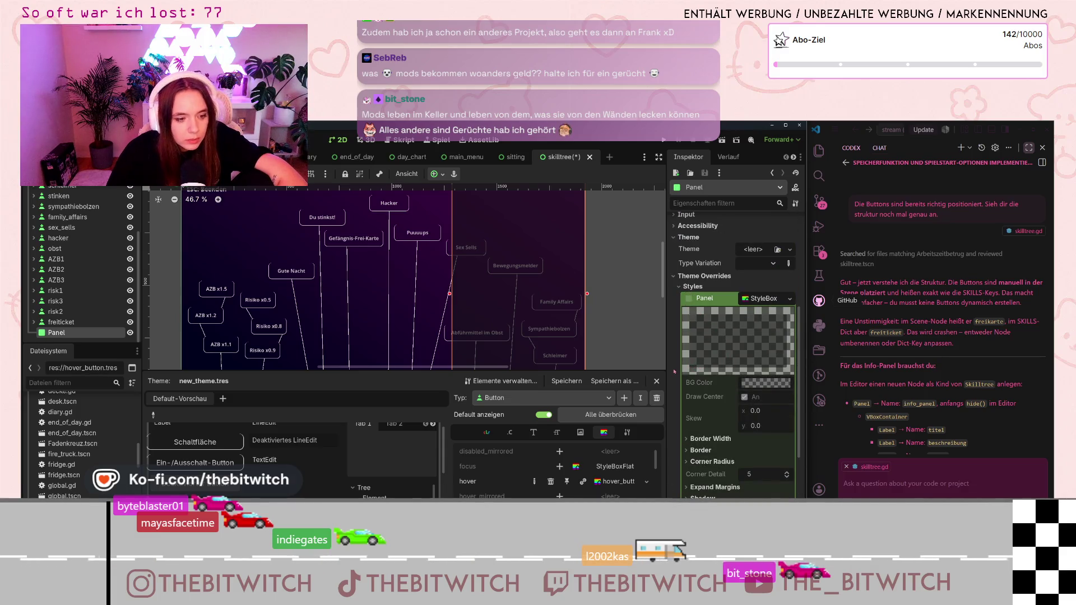
click(767, 299)
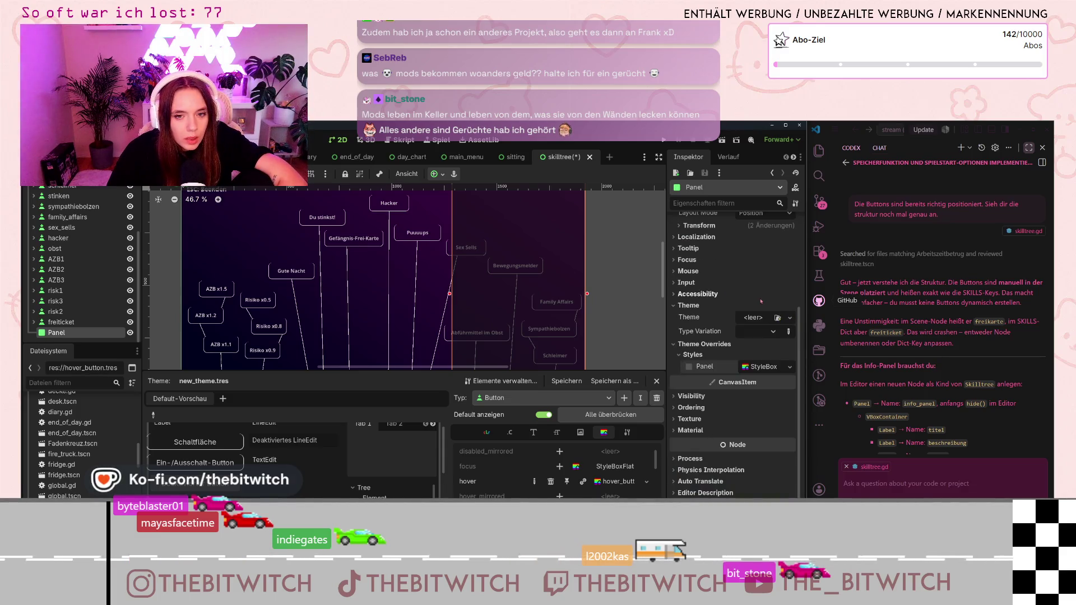
click(790, 369)
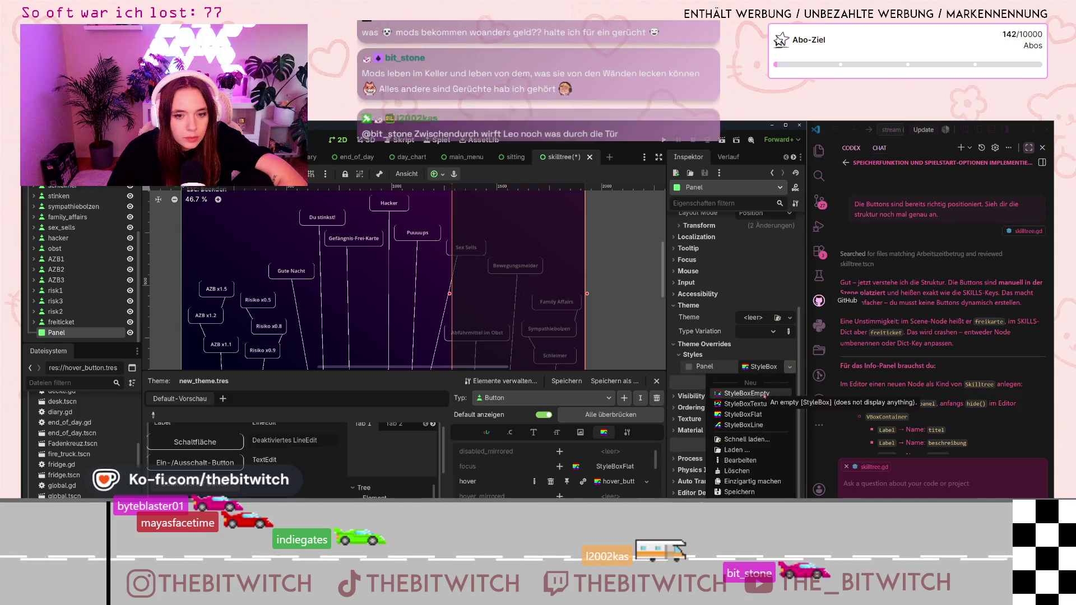
click(763, 414)
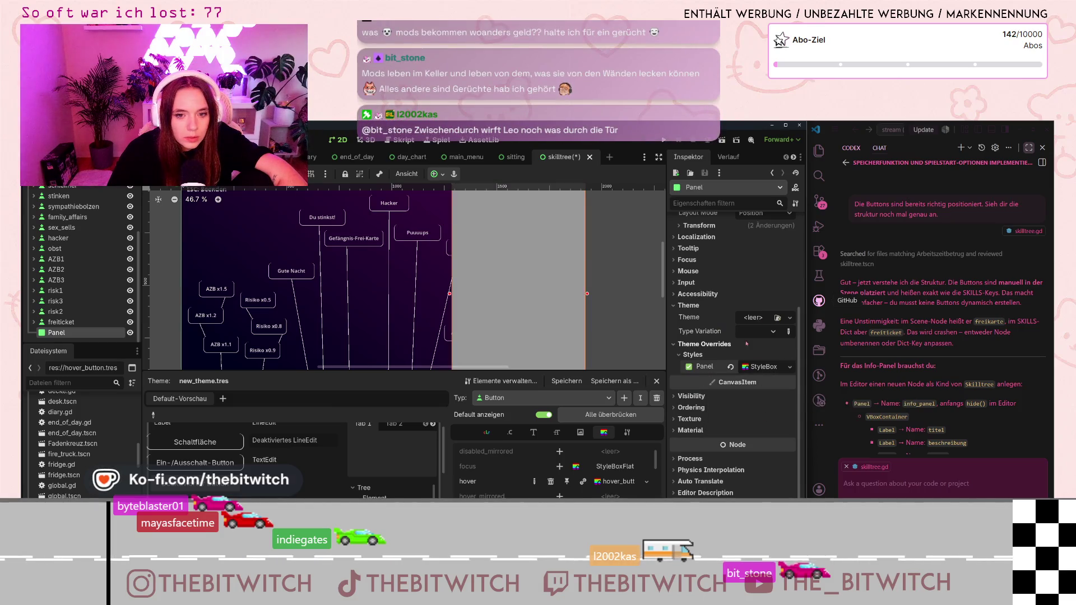
Set the StyleBoxFlat background to black 000000 at about 200 alpha (000000c9).
click(763, 367)
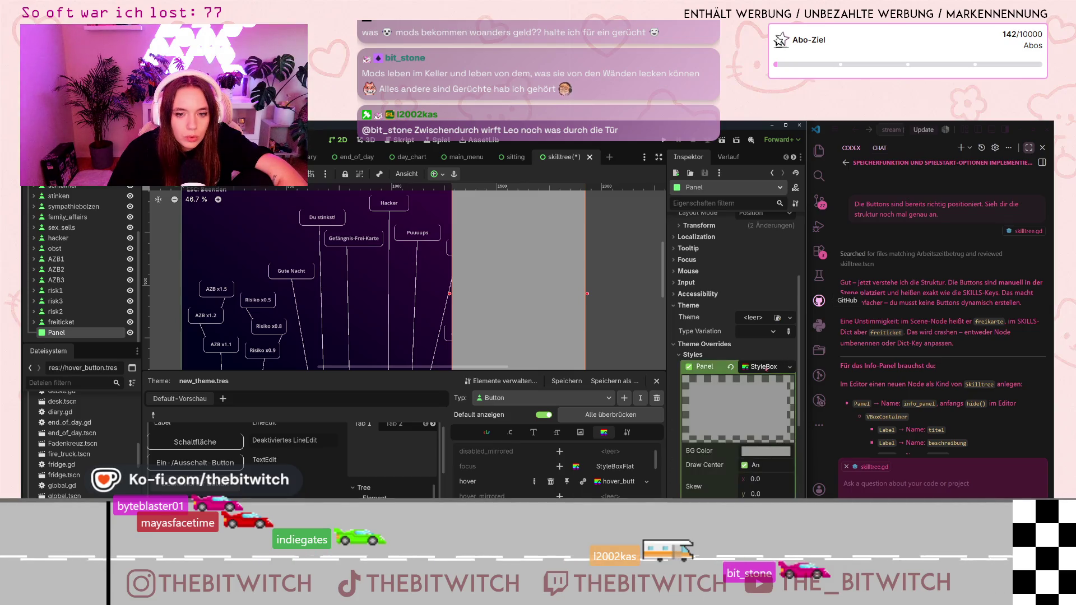
click(766, 371)
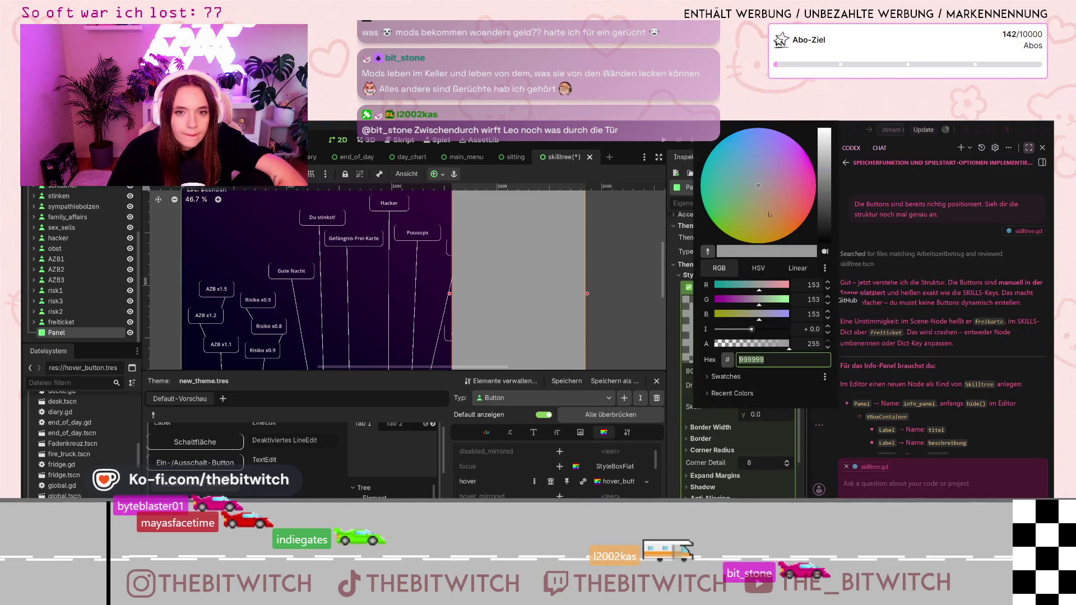
text(000000)
key(Return)
drag(766, 352, 772, 348)
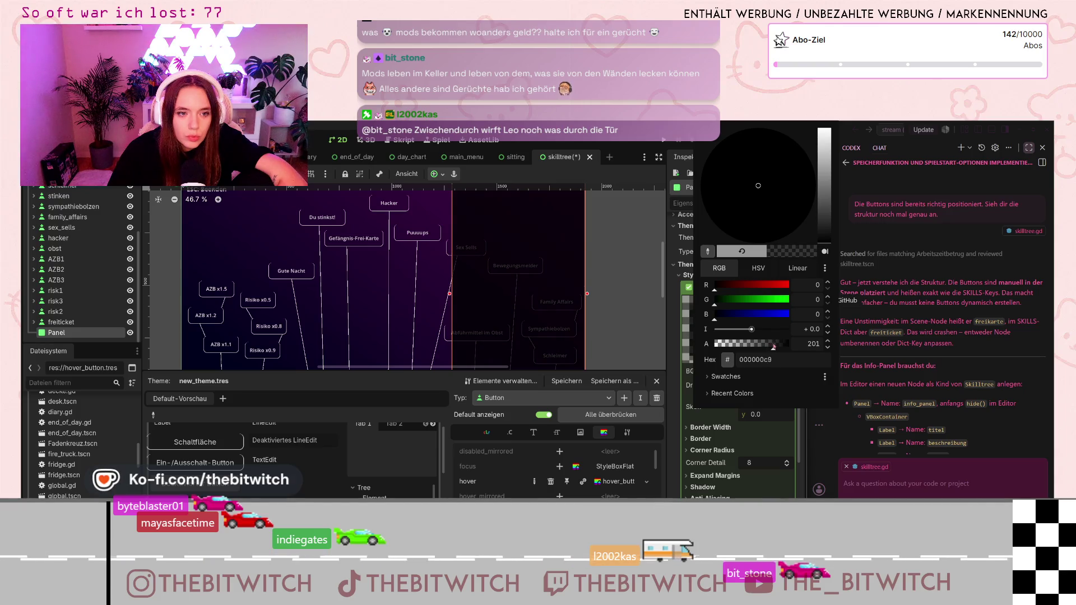
scroll(606, 317, down, 3)
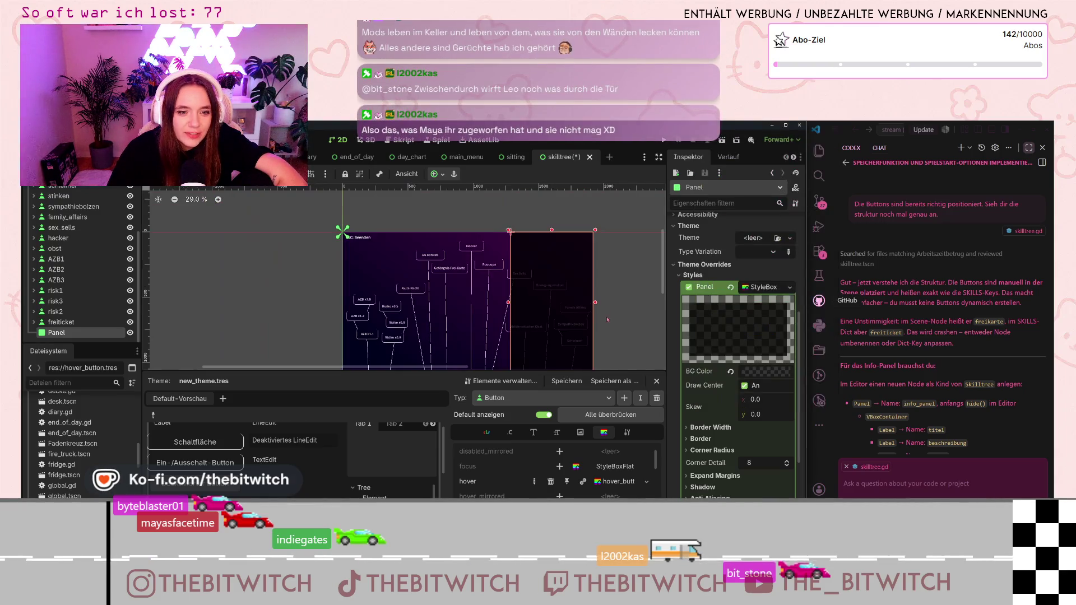
click(607, 320)
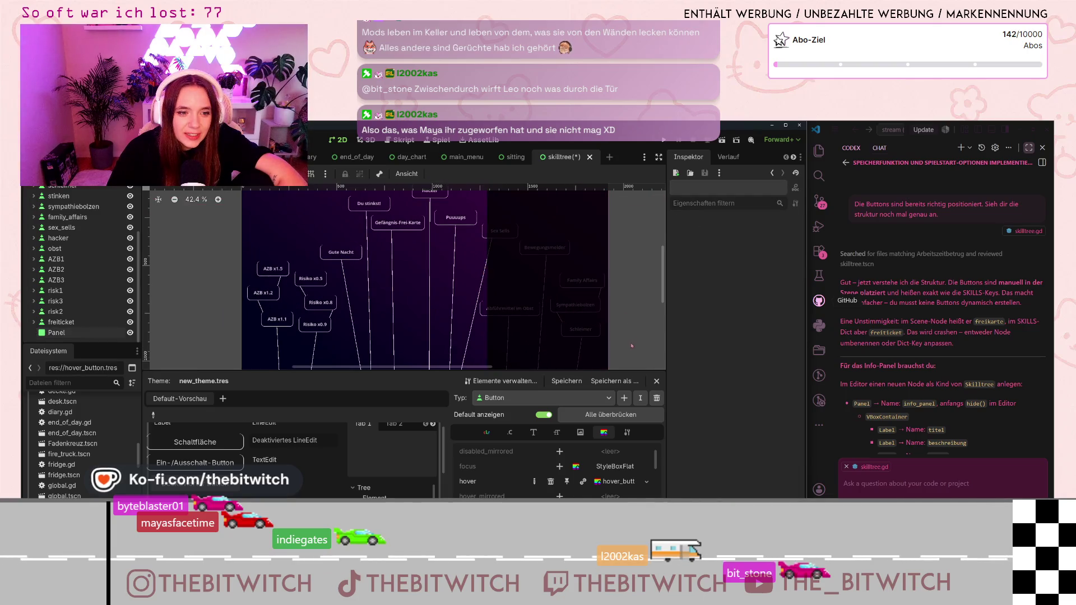
scroll(610, 331, down, 2)
scroll(611, 342, down, 1)
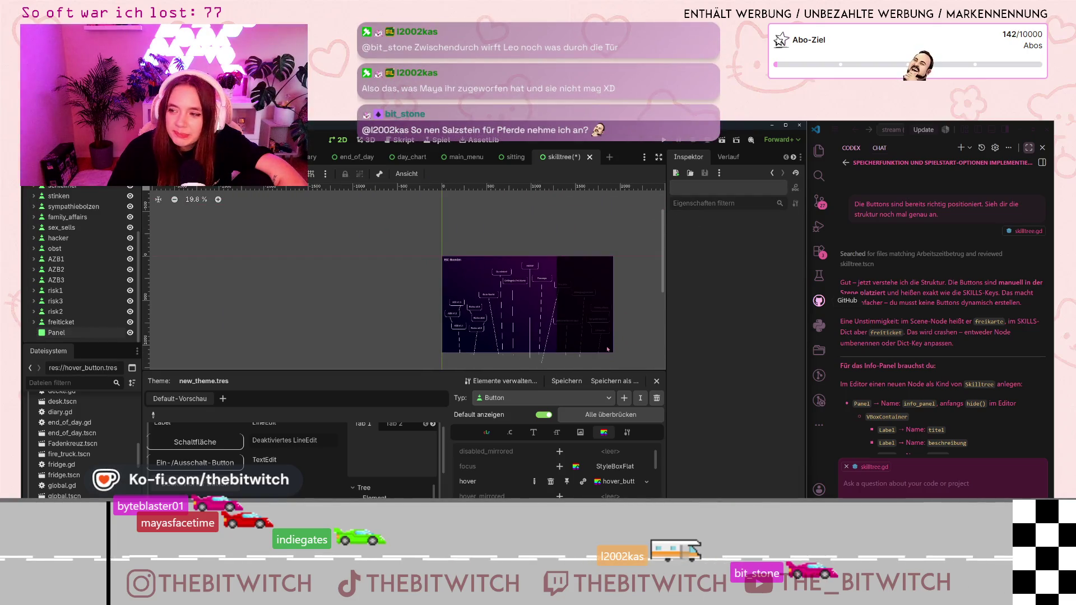
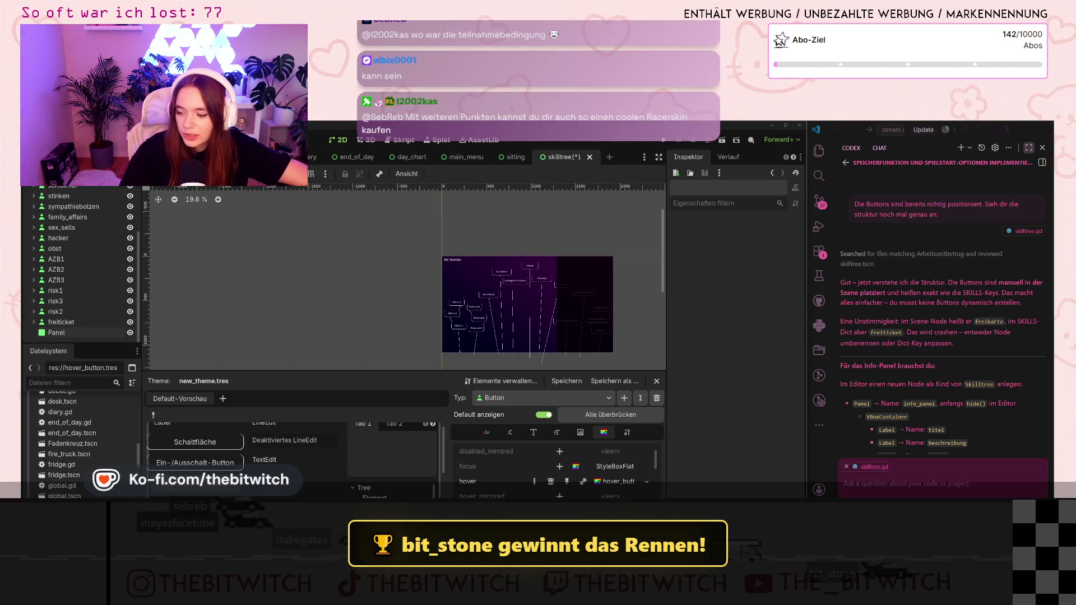
Save the skilltree scene.
scroll(525, 361, up, 3)
scroll(538, 309, right, 3)
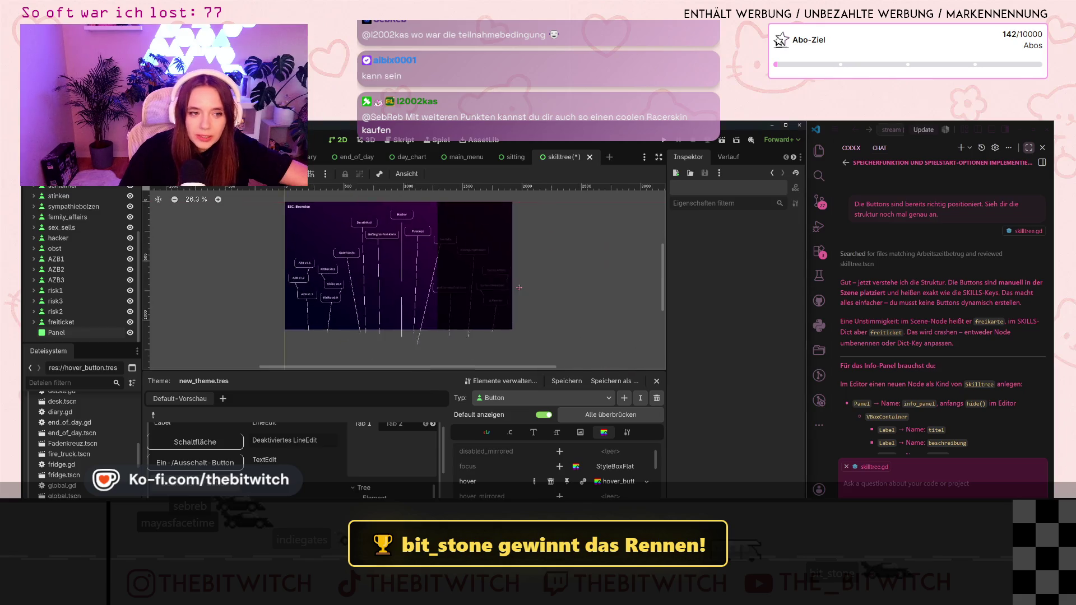
scroll(538, 309, up, 1)
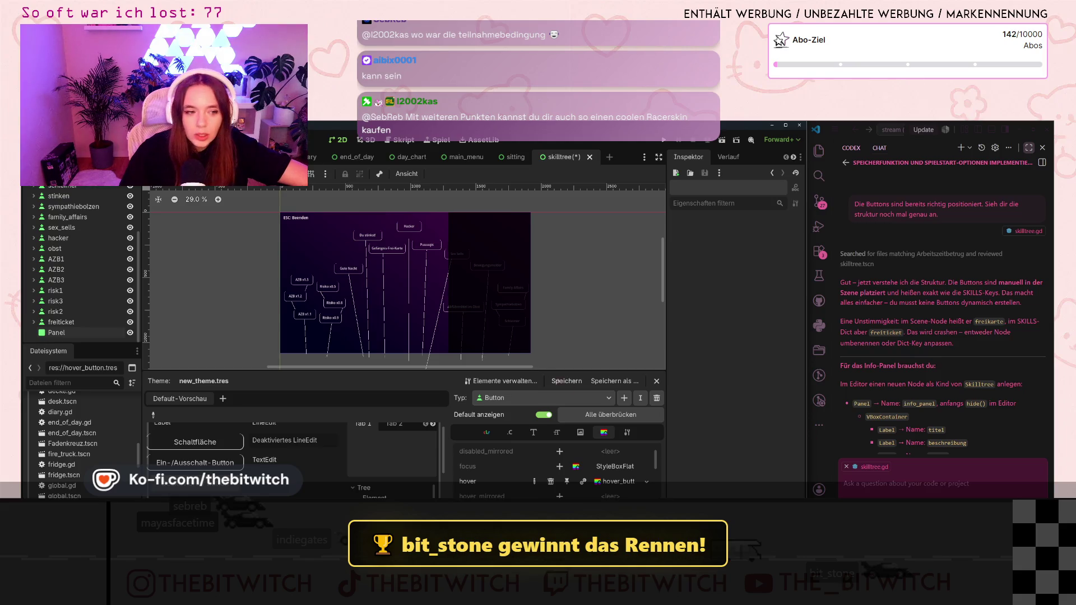
scroll(588, 333, up, 1)
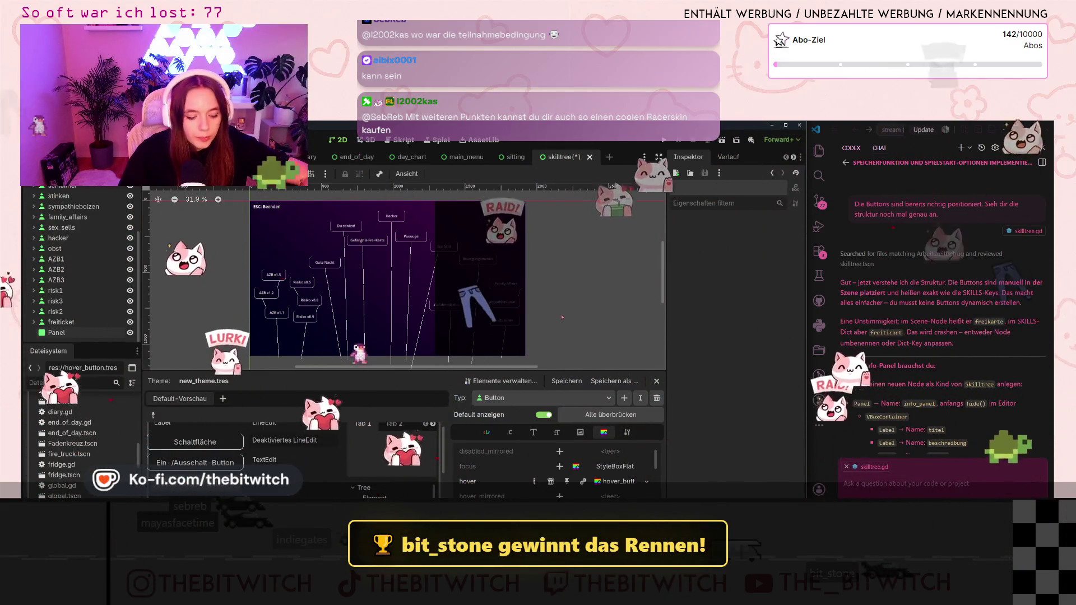
key(ctrl+s)
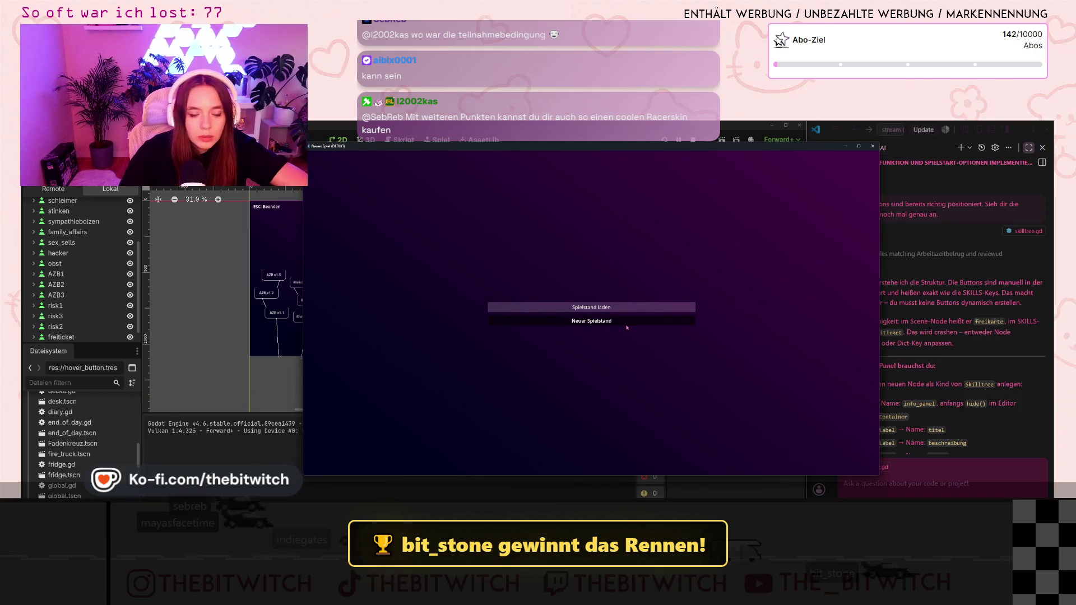
Run the project, start a new game, repair the printer and call customers.
click(605, 328)
key(w)
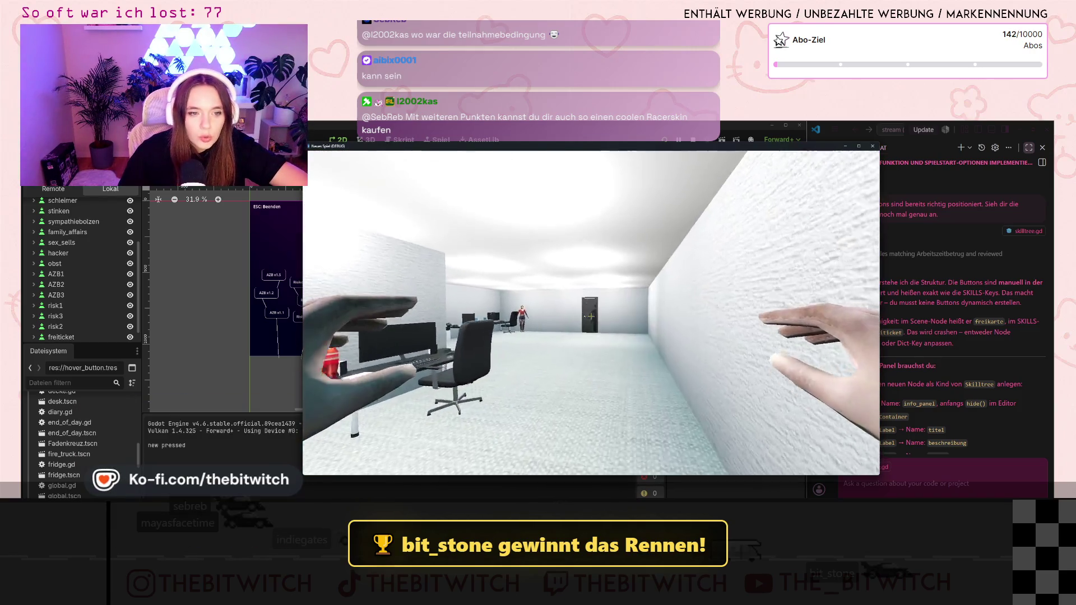
key(w)
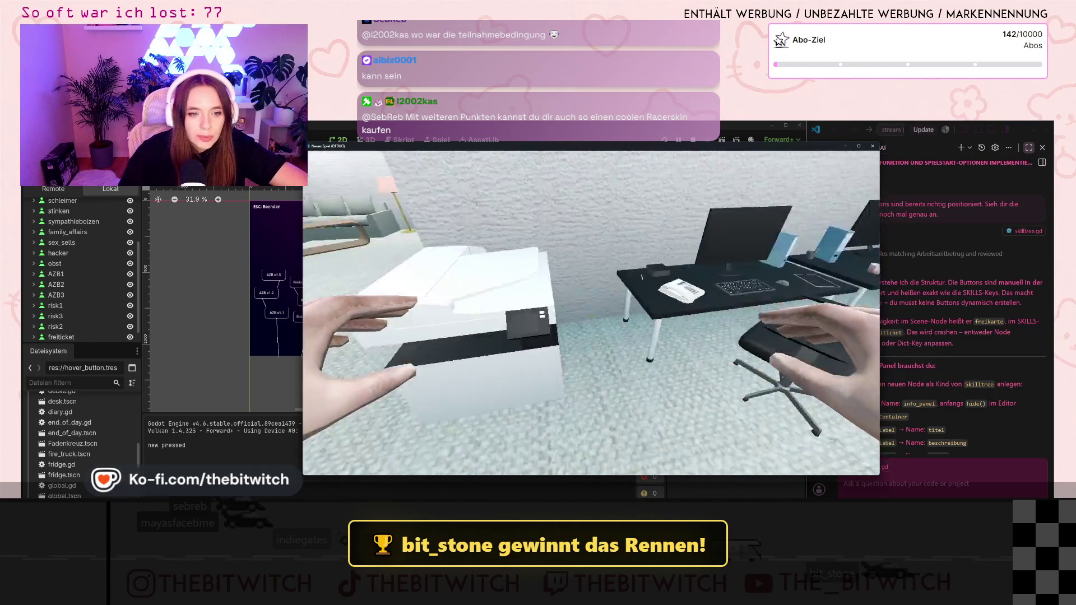
key(e)
click(574, 261)
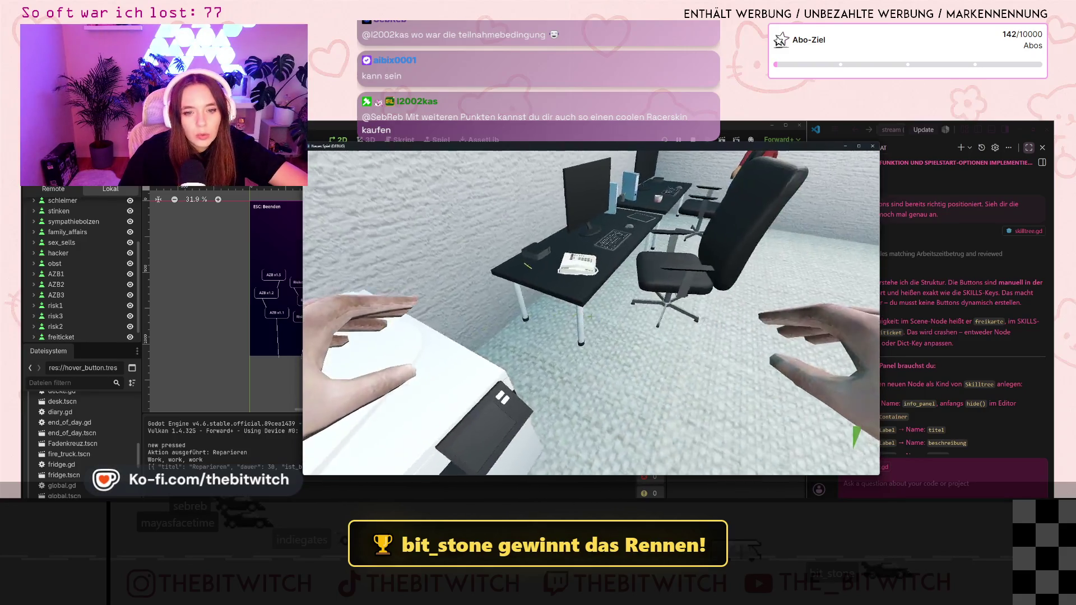
key(e)
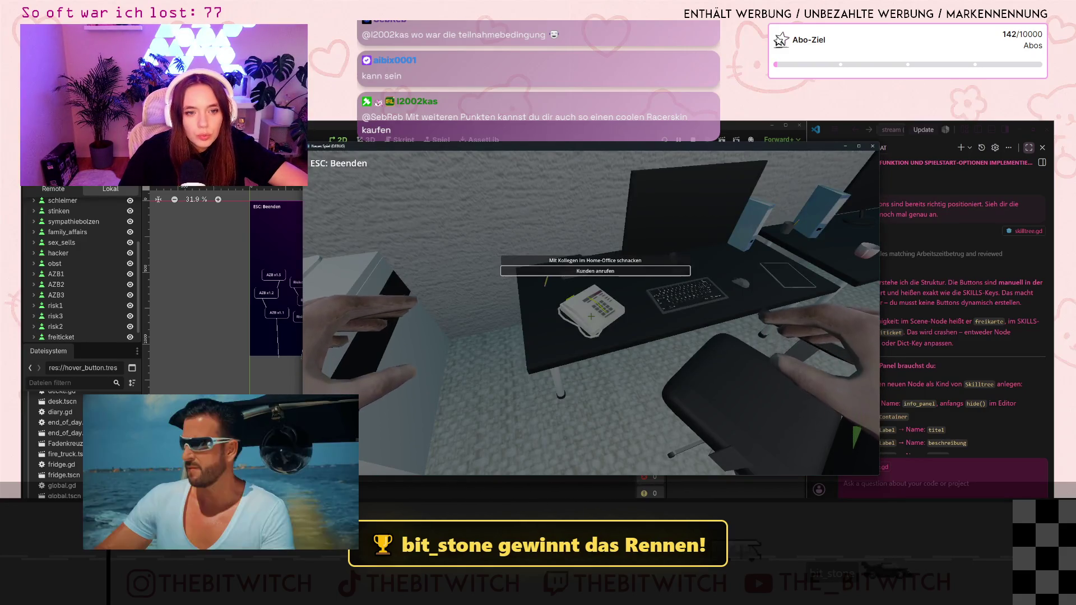
click(595, 271)
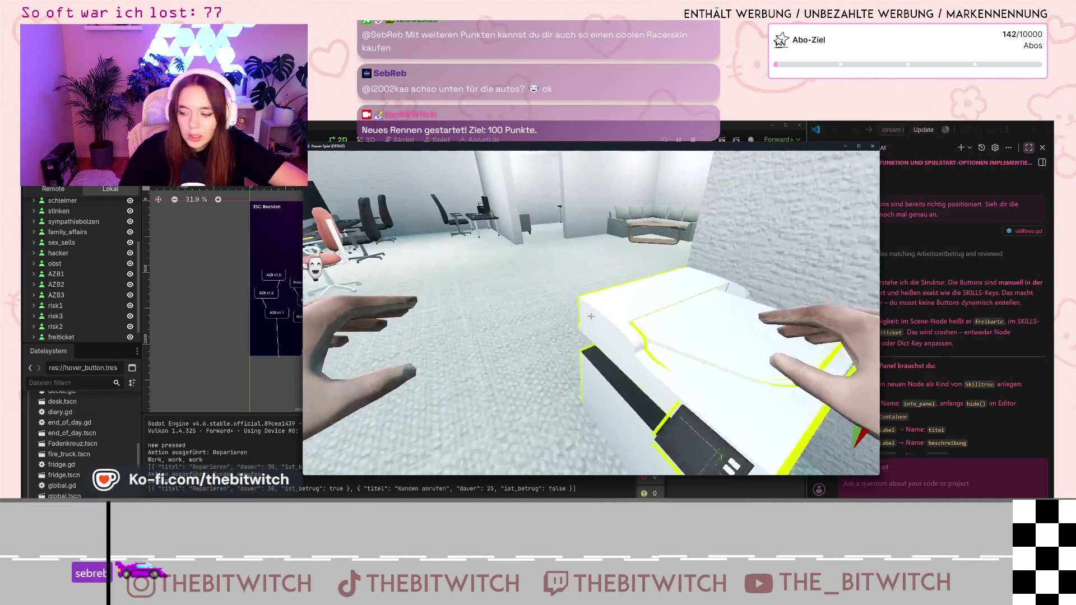
Sleep on the sofa to end the day and check the skill tree from the end-of-day screen.
key(w)
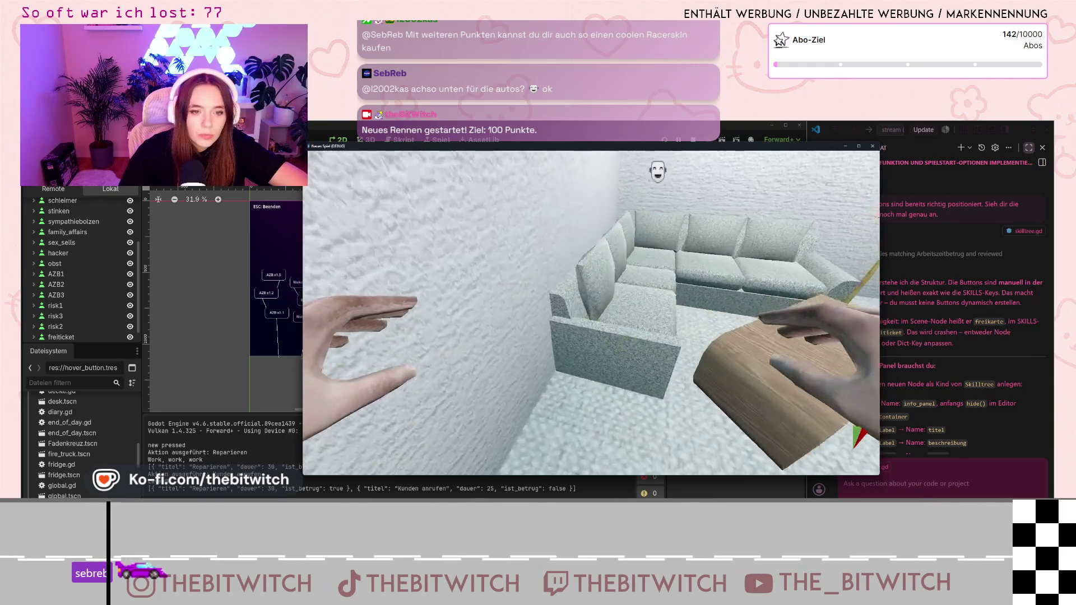
click(591, 317)
click(591, 316)
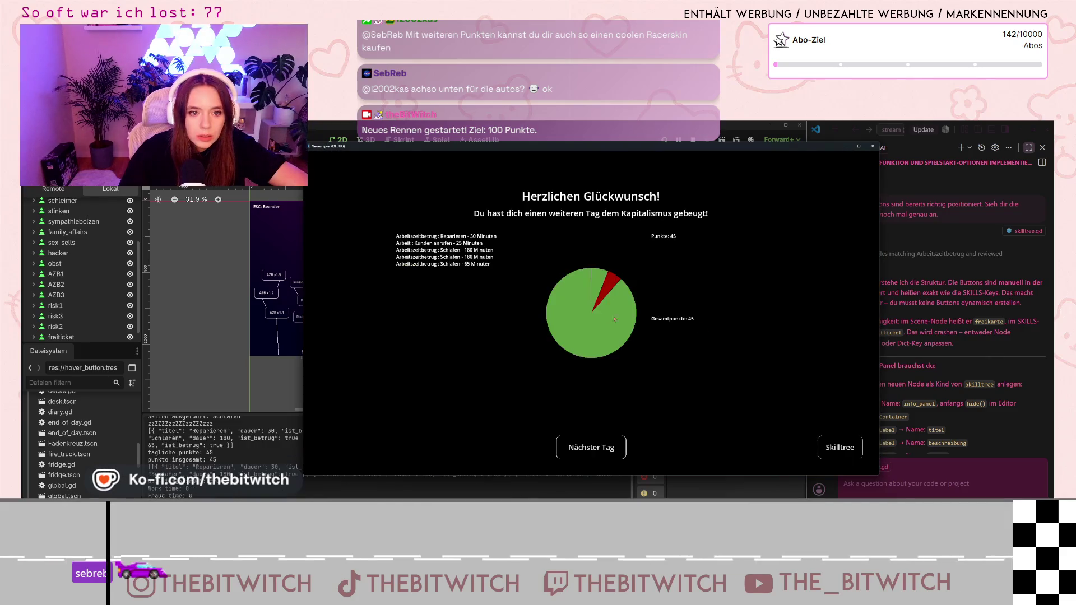
click(840, 447)
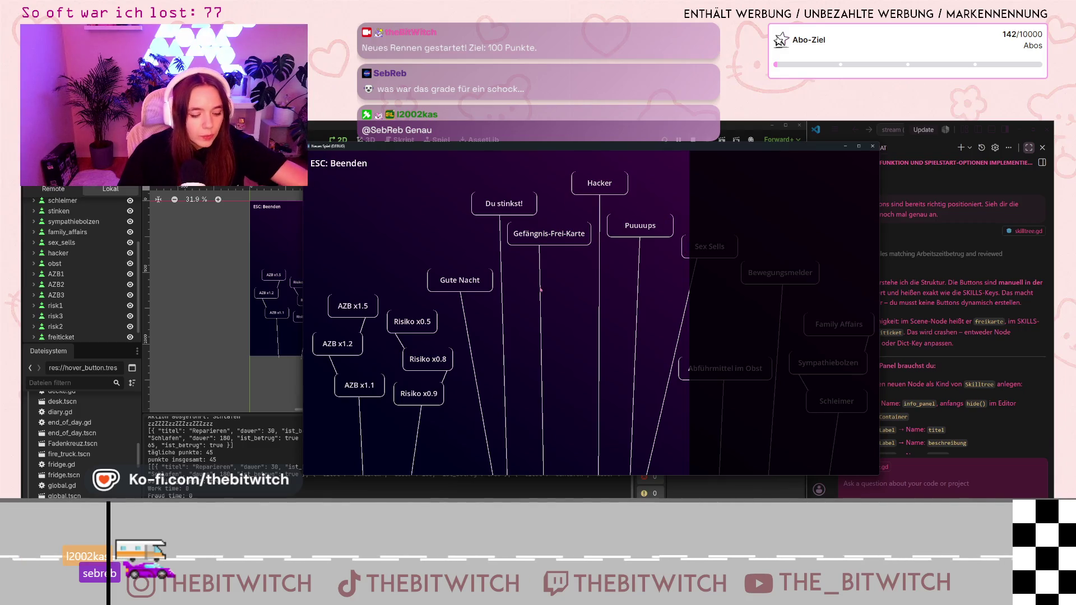
key(Escape)
key(Escape)
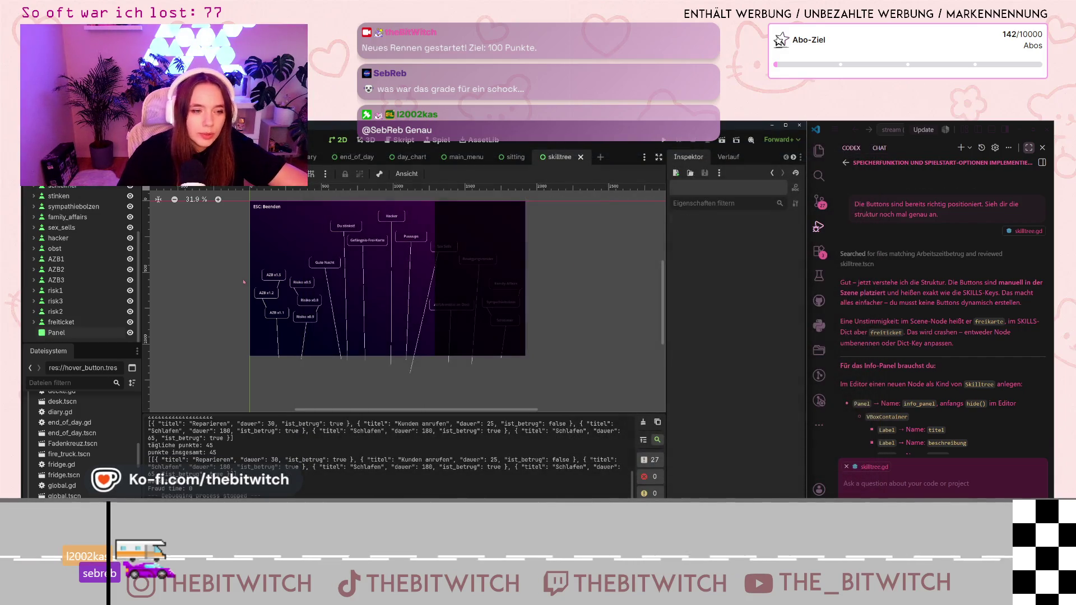
Recentre the editor canvas on the skill tree and select the dark right-hand Panel.
scroll(341, 267, up, 4)
scroll(341, 267, down, 1)
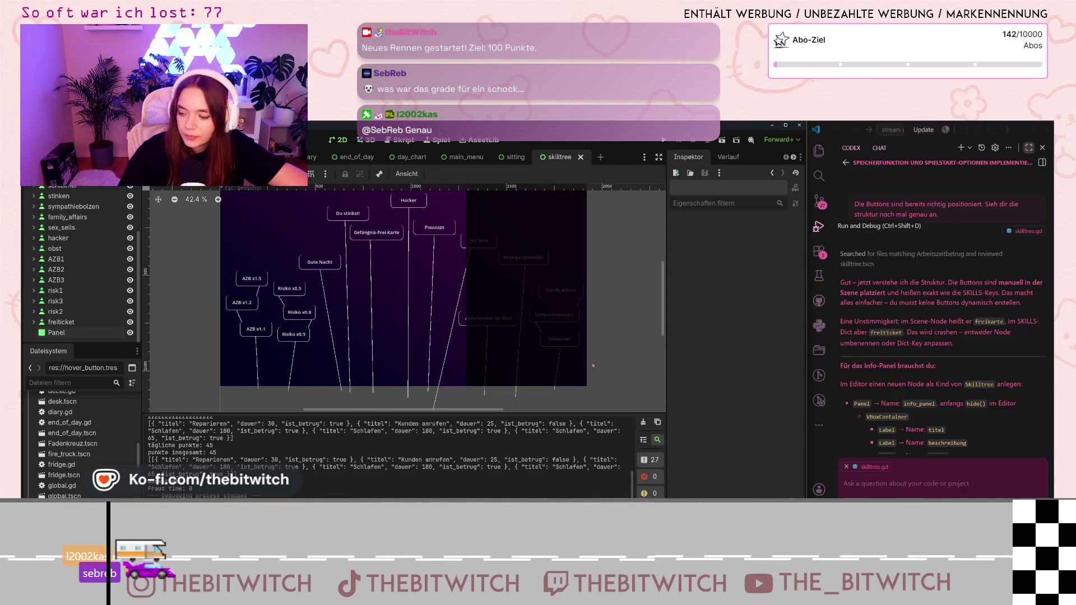
drag(632, 329, 641, 353)
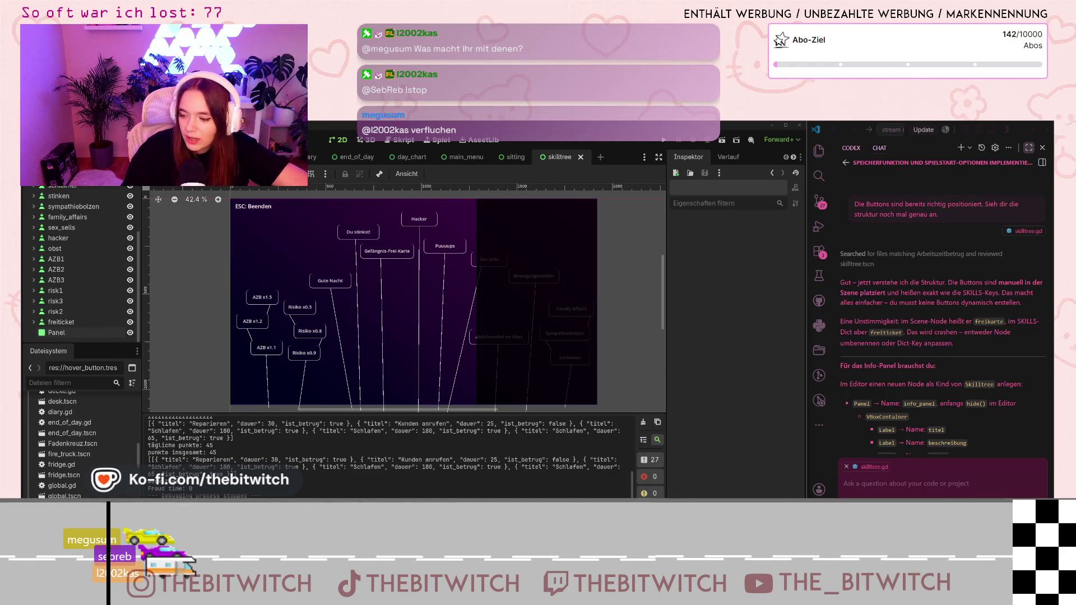
click(517, 297)
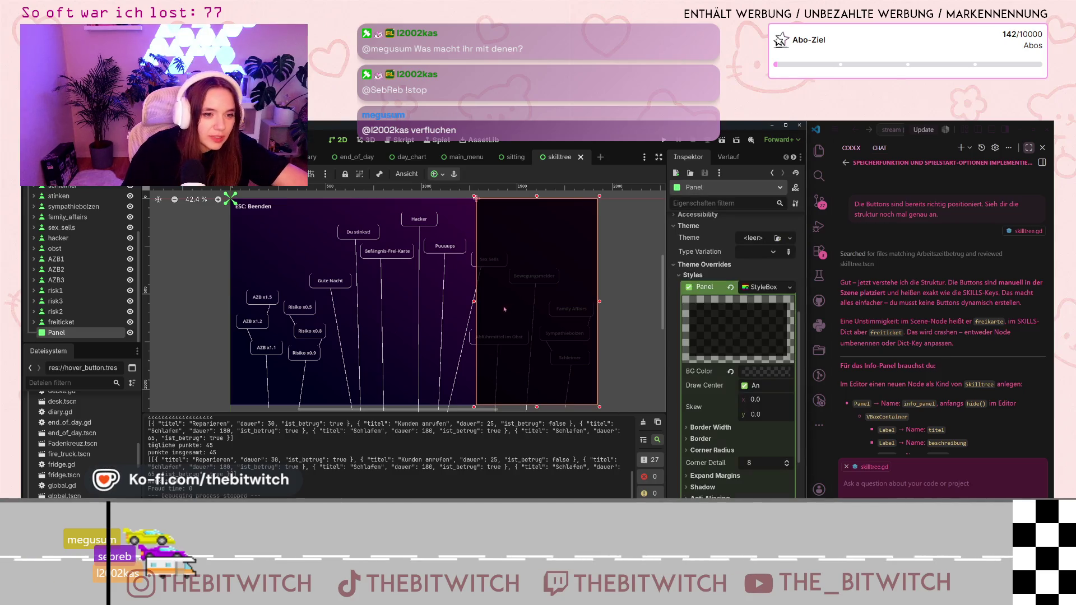
Pull the Panel's left edge slightly left and lighten its background colour.
drag(476, 198, 473, 197)
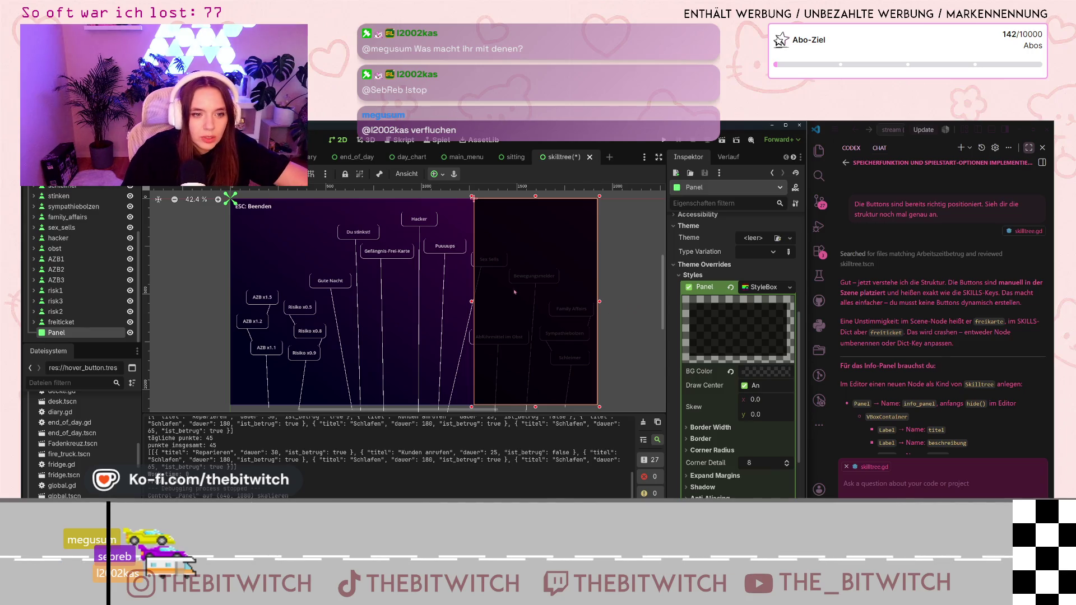
scroll(763, 397, up, 1)
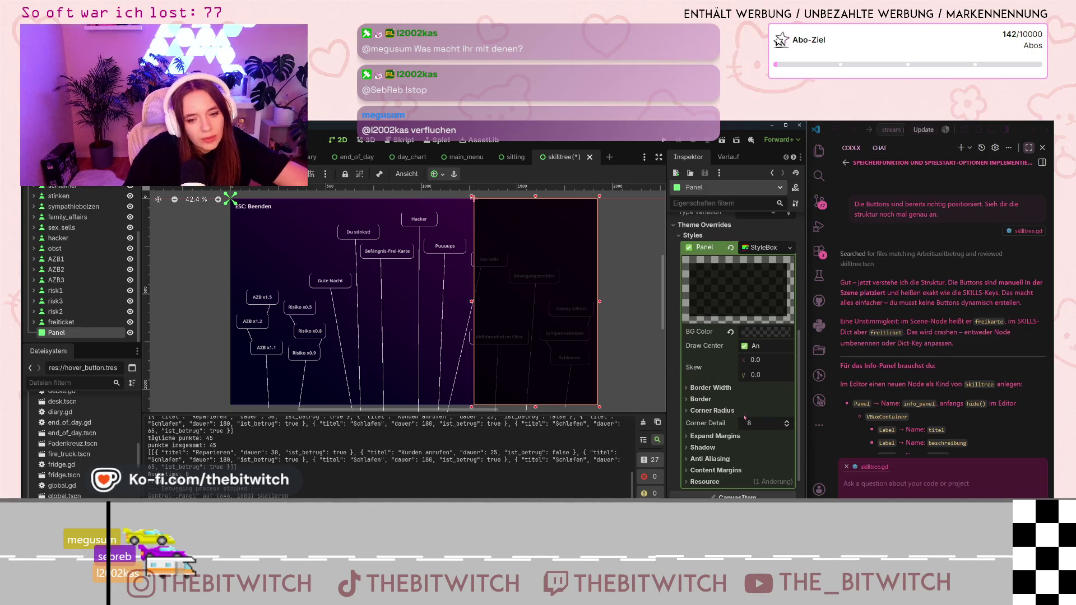
scroll(763, 404, up, 1)
click(763, 415)
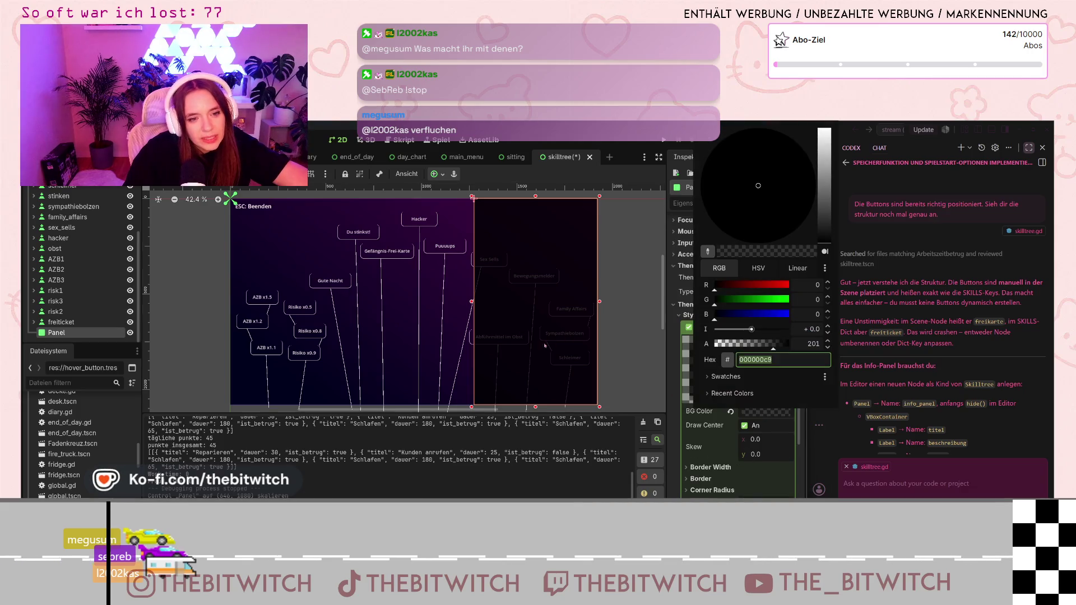
mouse_move(824, 202)
mouse_down()
mouse_move(823, 123)
mouse_move(832, 213)
mouse_move(833, 198)
mouse_up()
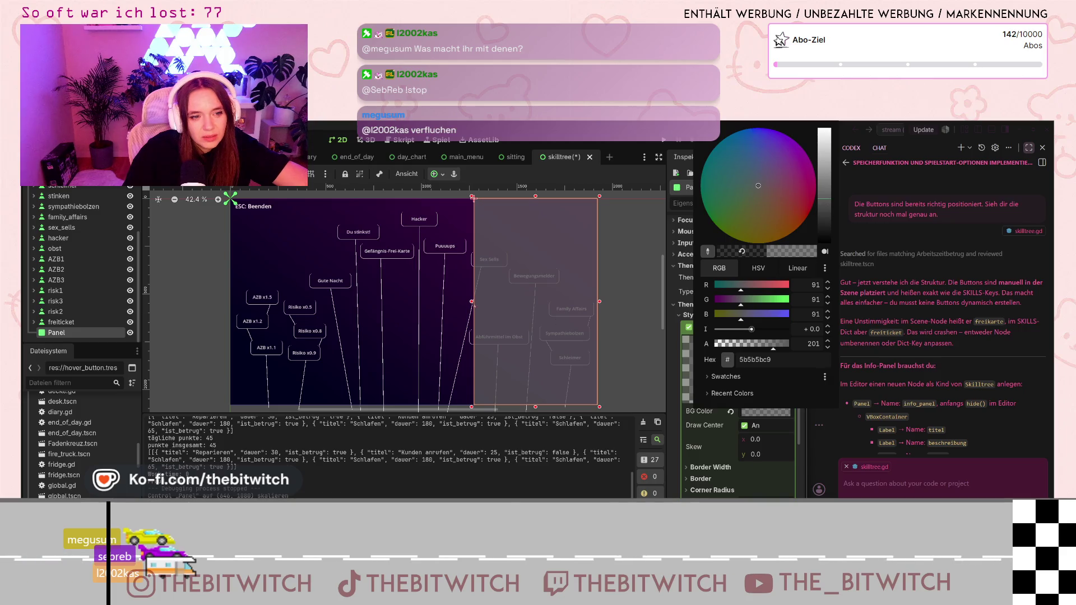
click(468, 306)
drag(474, 197, 469, 197)
click(596, 356)
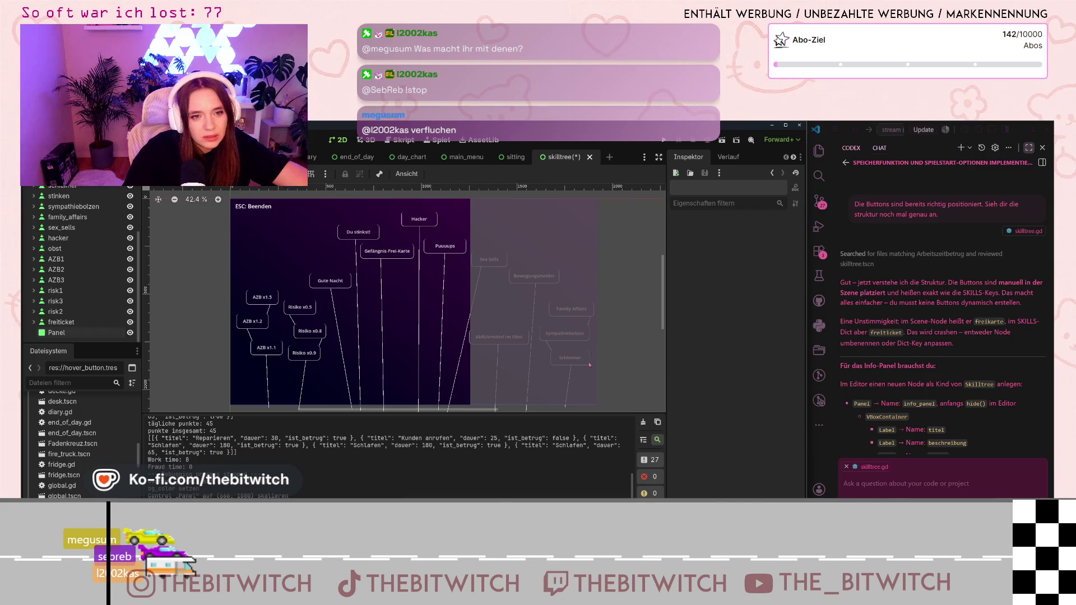
Set the Panel's background colour to black 000000 with nearly full opacity.
scroll(593, 354, down, 6)
scroll(616, 366, up, 3)
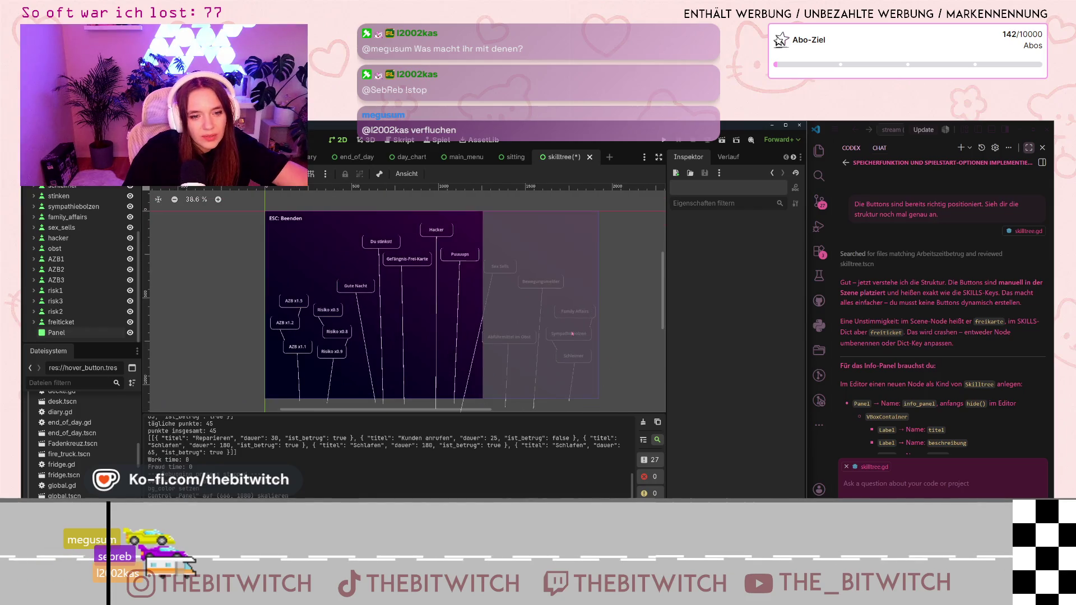
click(514, 298)
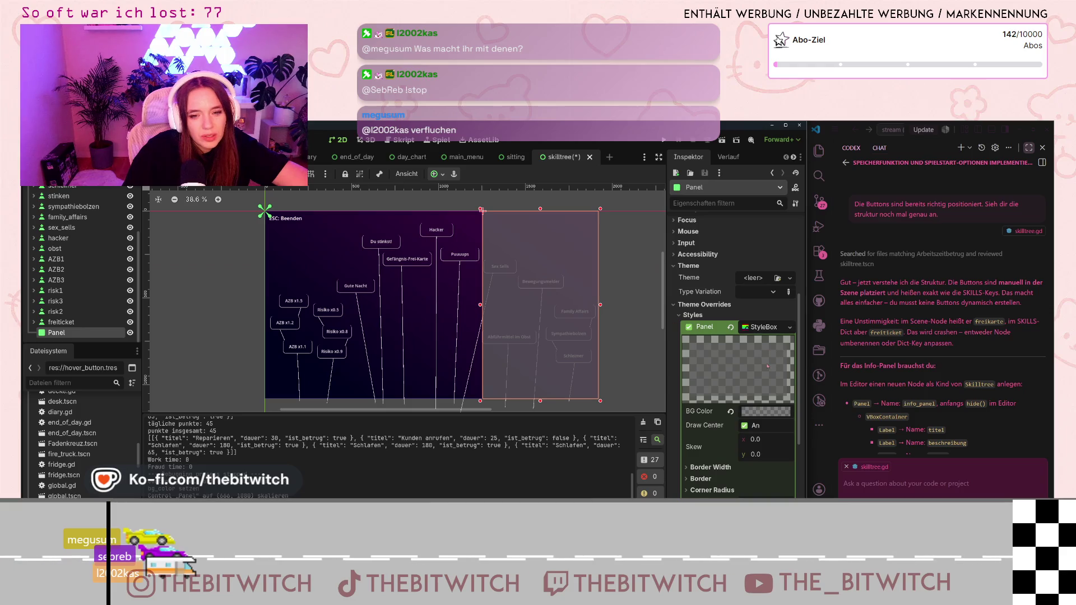
click(763, 412)
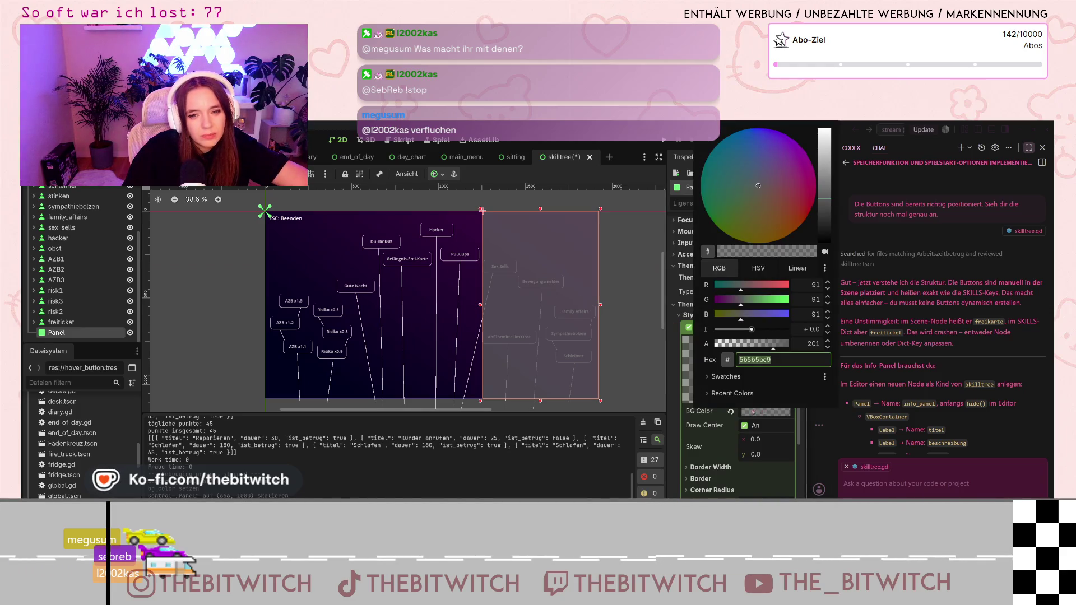
text(000000)
key(Return)
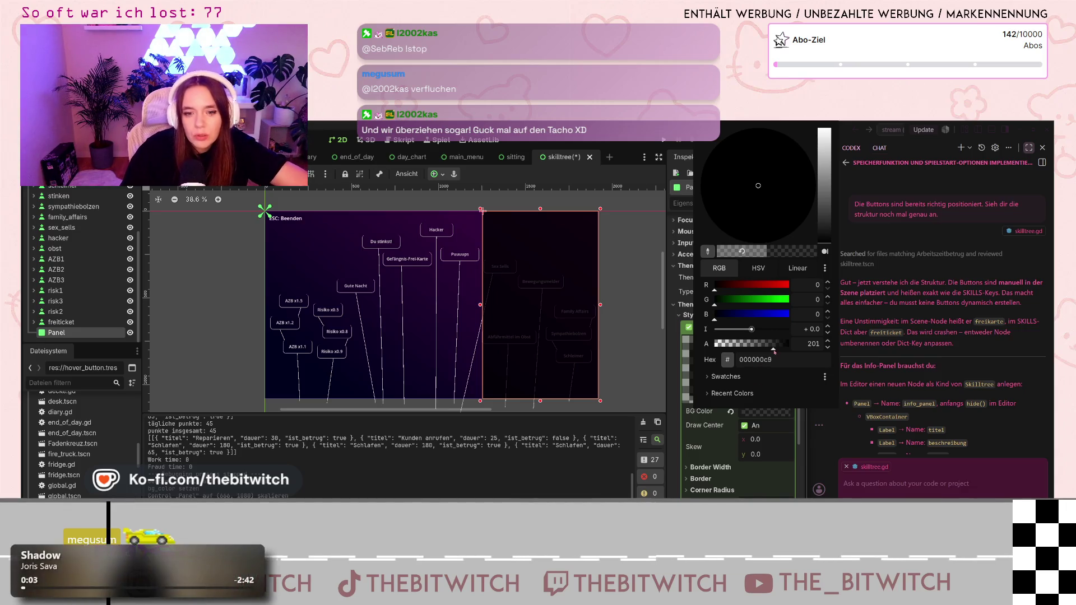
drag(775, 350, 789, 350)
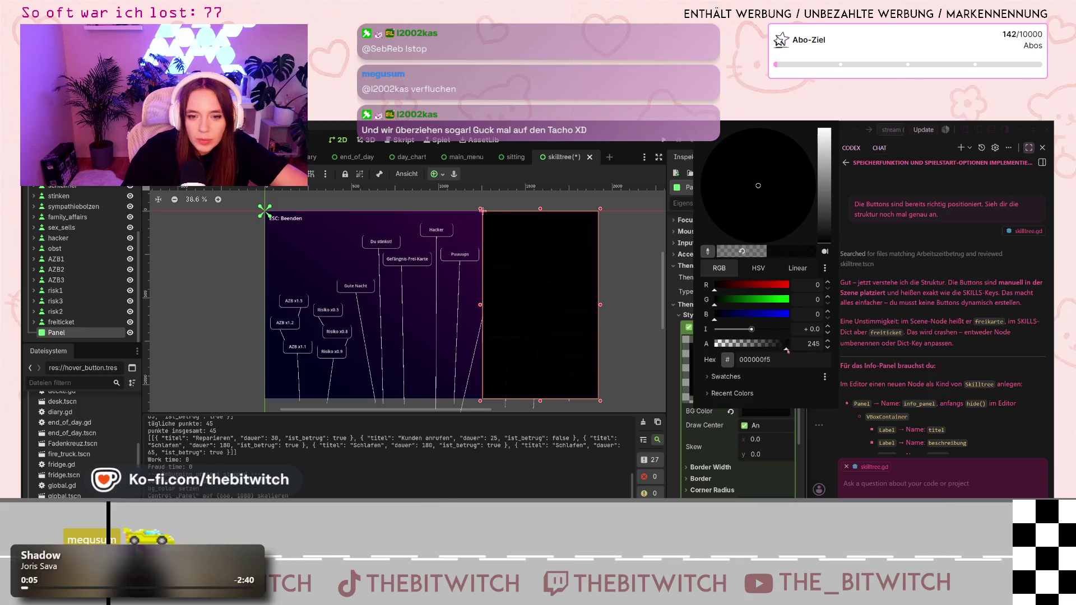
click(628, 360)
click(628, 359)
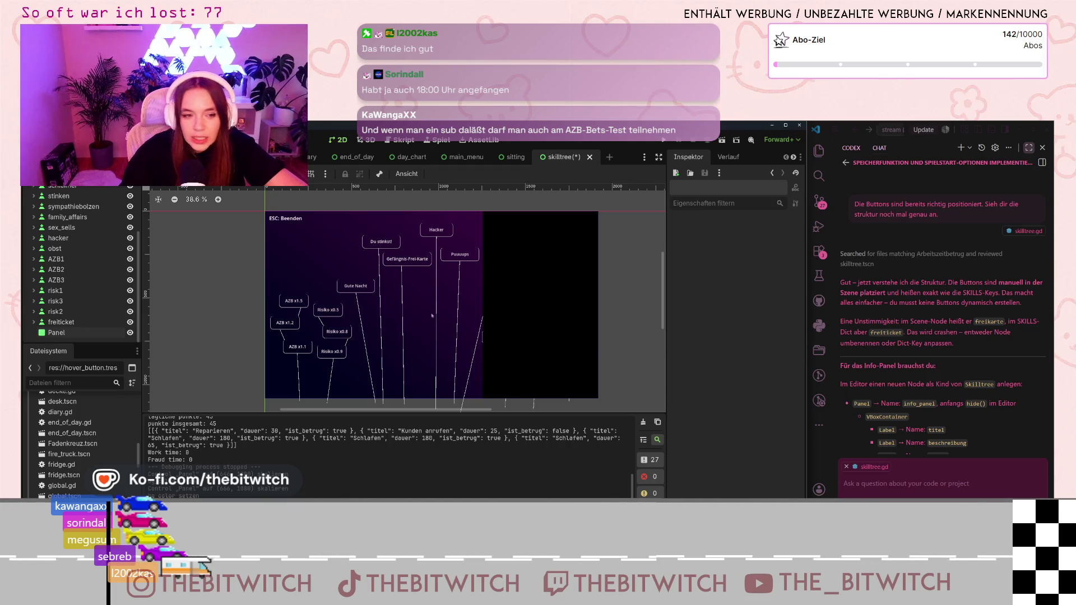
scroll(436, 321, down, 2)
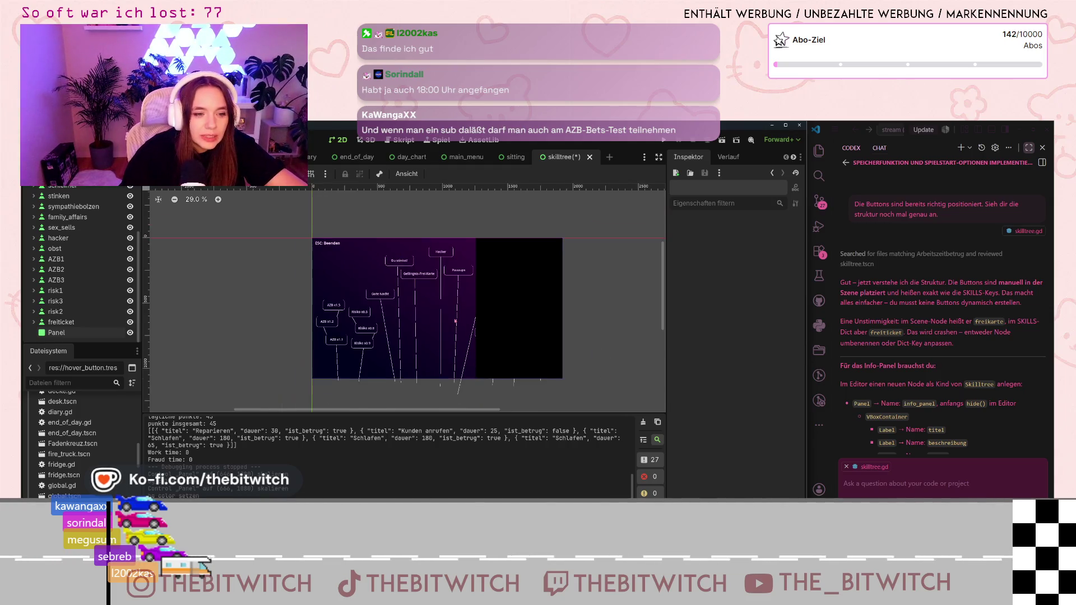
scroll(456, 322, up, 3)
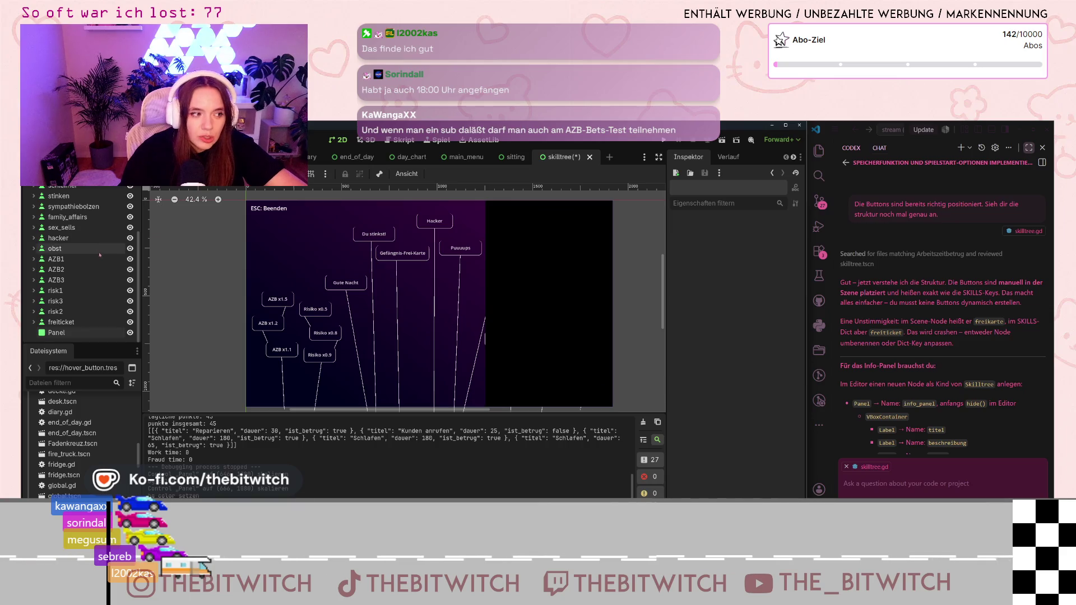
scroll(96, 257, up, 3)
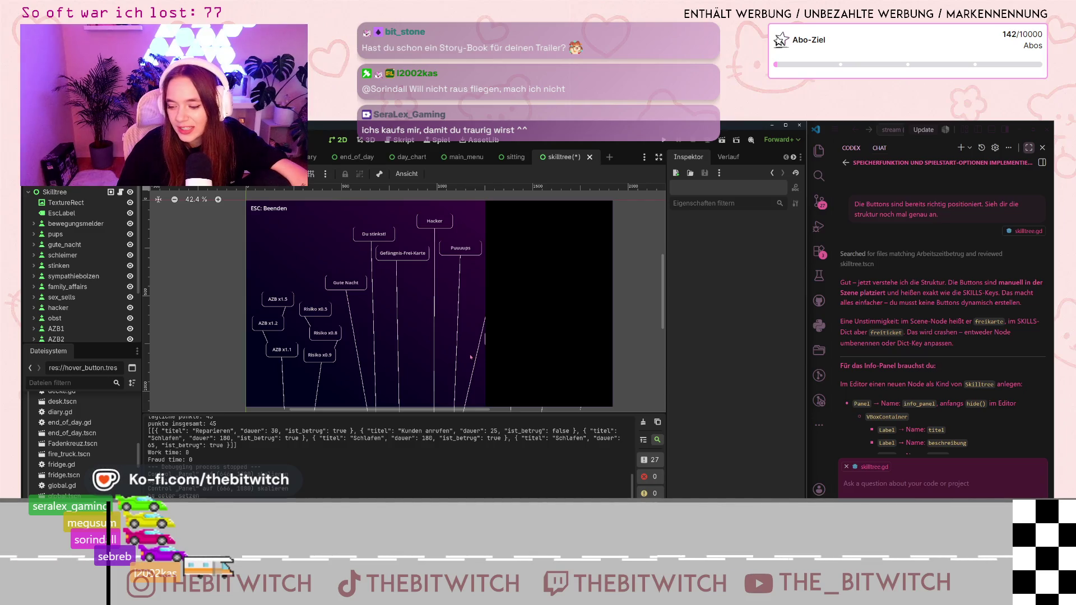
click(518, 349)
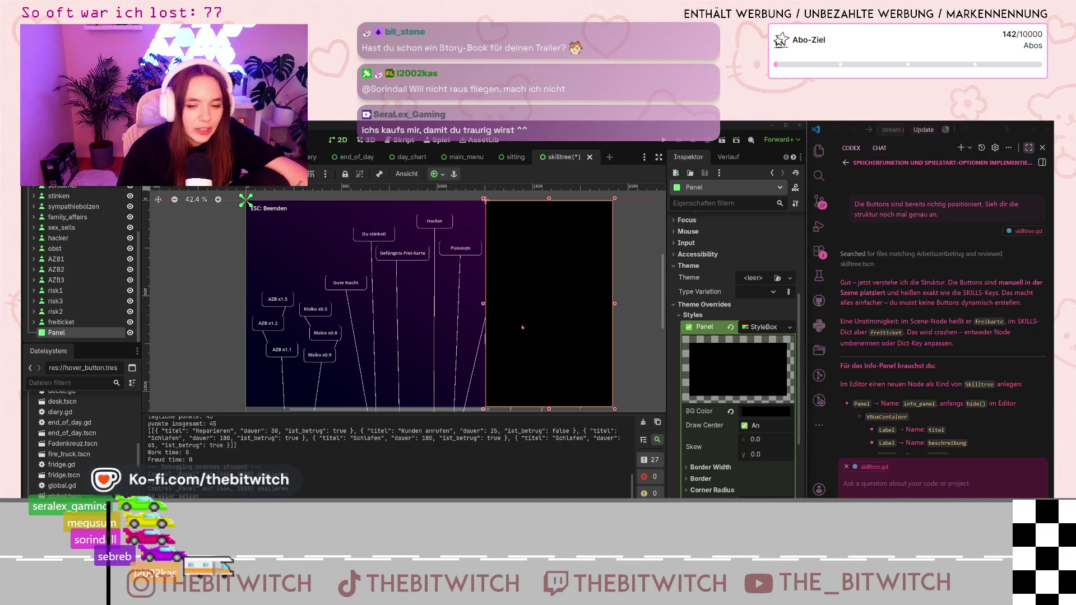
Review the black Panel's layout settings in the Inspector, then open the Skilltree root's context menu.
scroll(730, 275, up, 3)
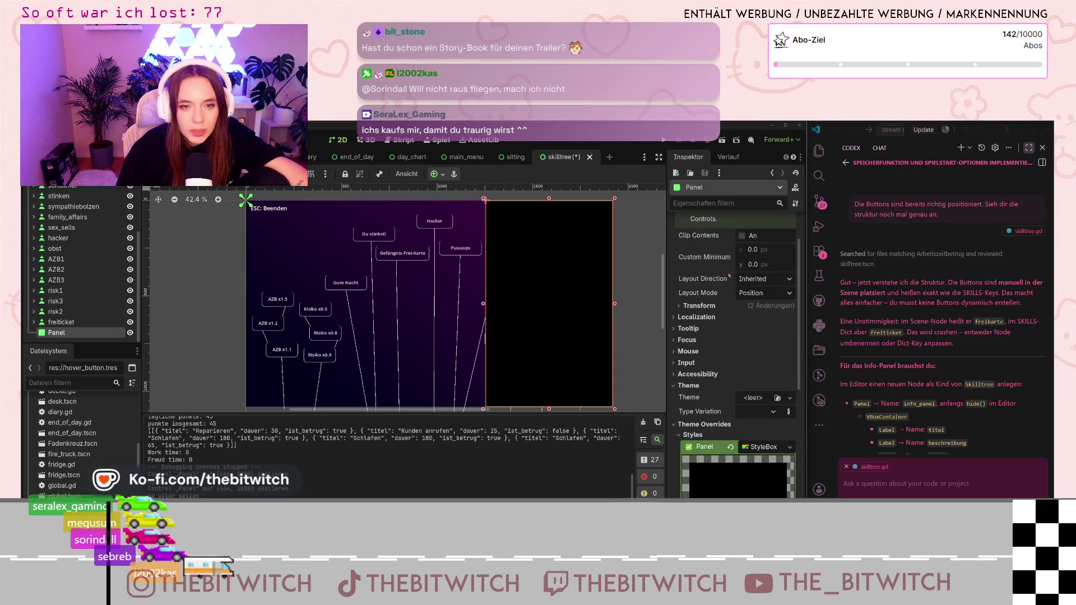
scroll(726, 283, up, 1)
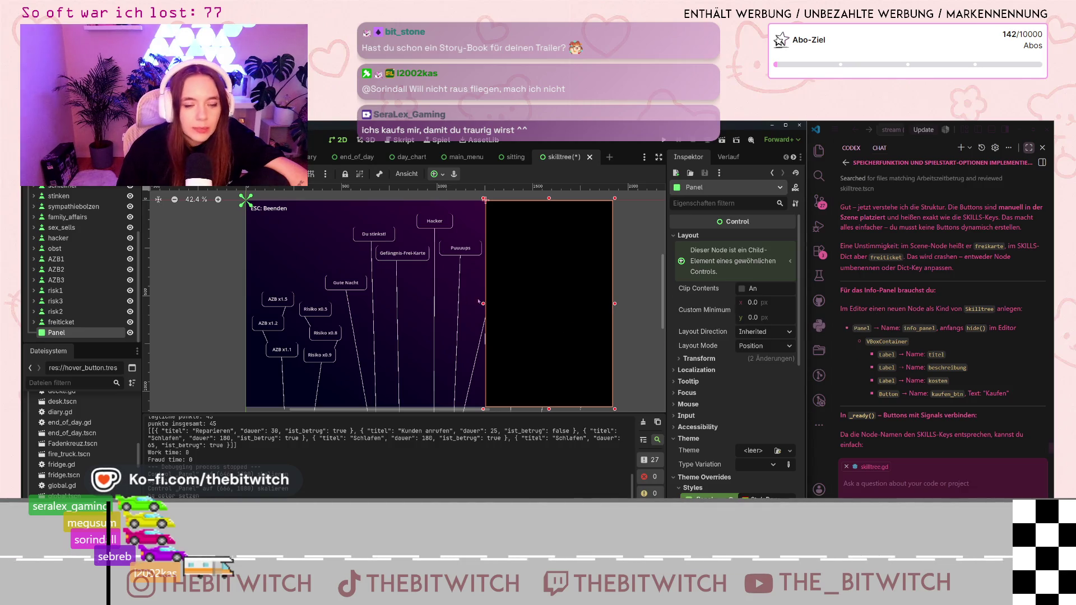
scroll(101, 330, up, 5)
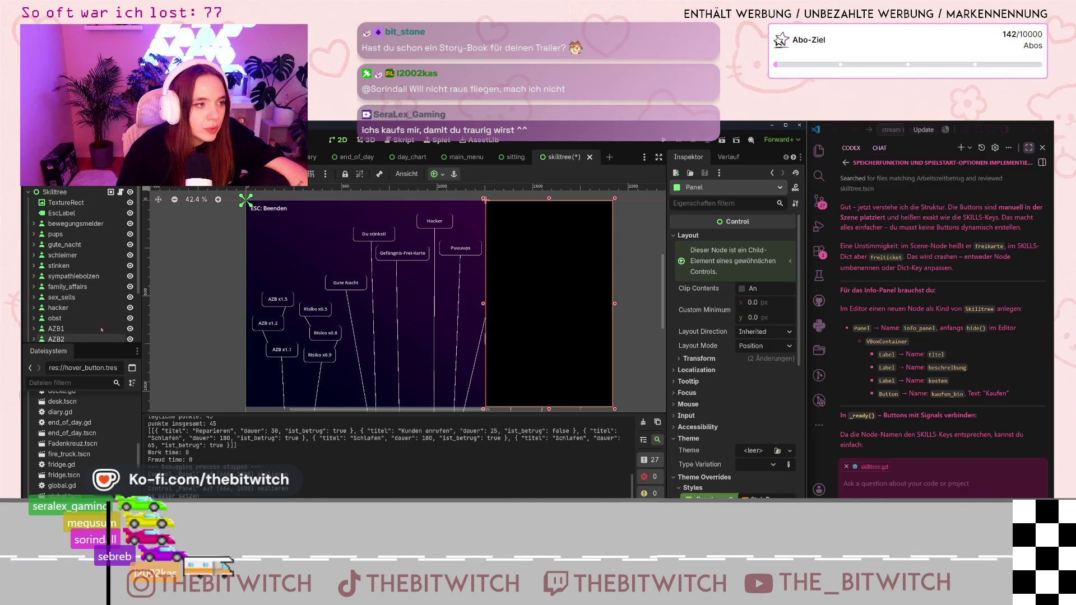
scroll(84, 288, down, 5)
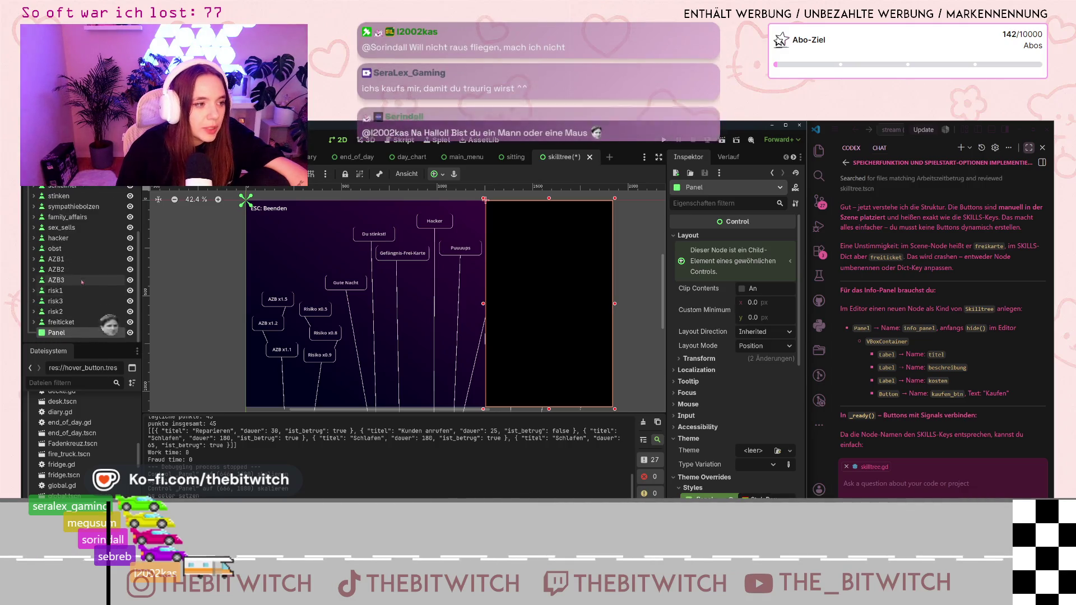
scroll(82, 285, up, 5)
right_click(60, 194)
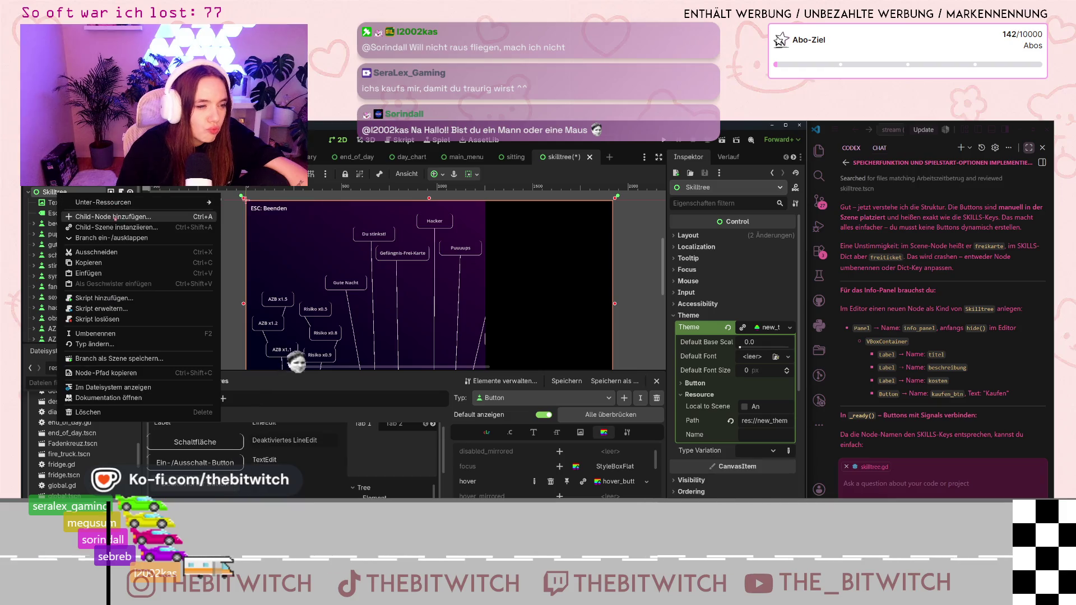
Add a child node to Skilltree, searching the node types for Panel and Label.
click(114, 217)
text(panel)
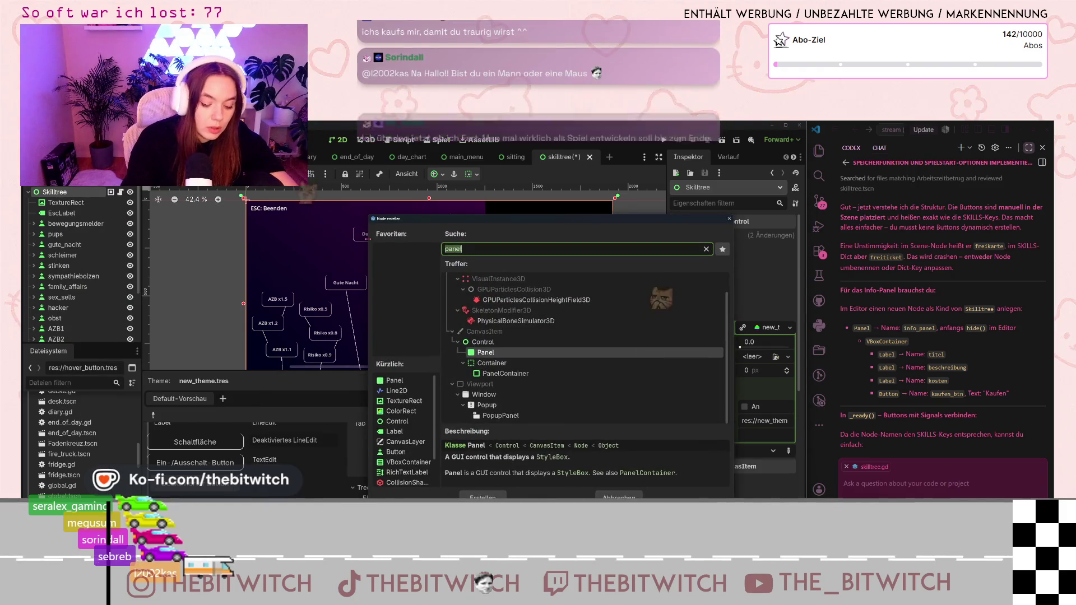
text(labe)
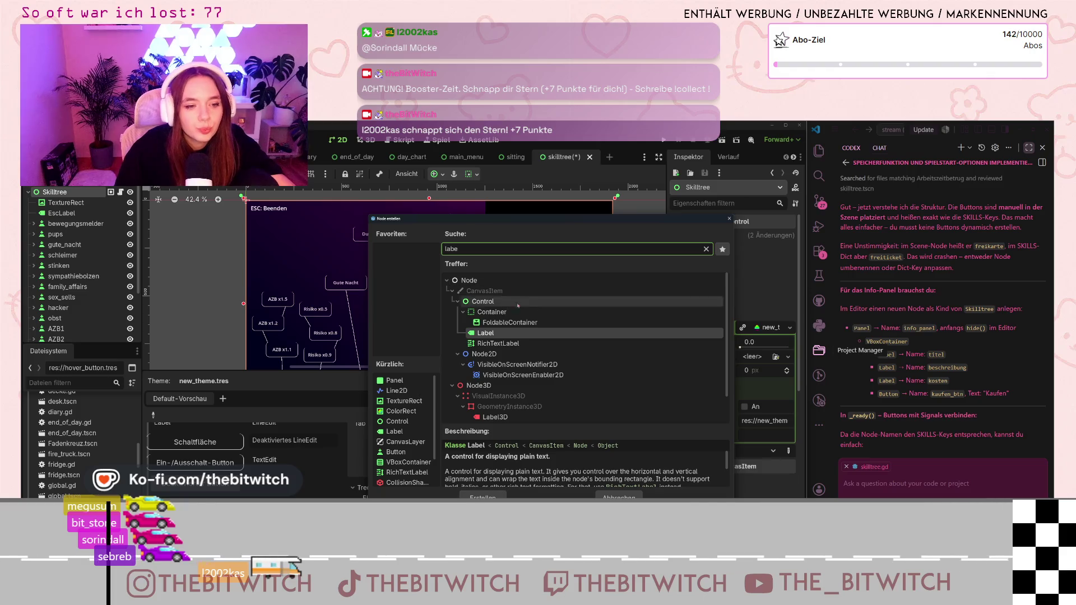
Create the Label and place it as a wide strip across the top of the black panel.
click(483, 497)
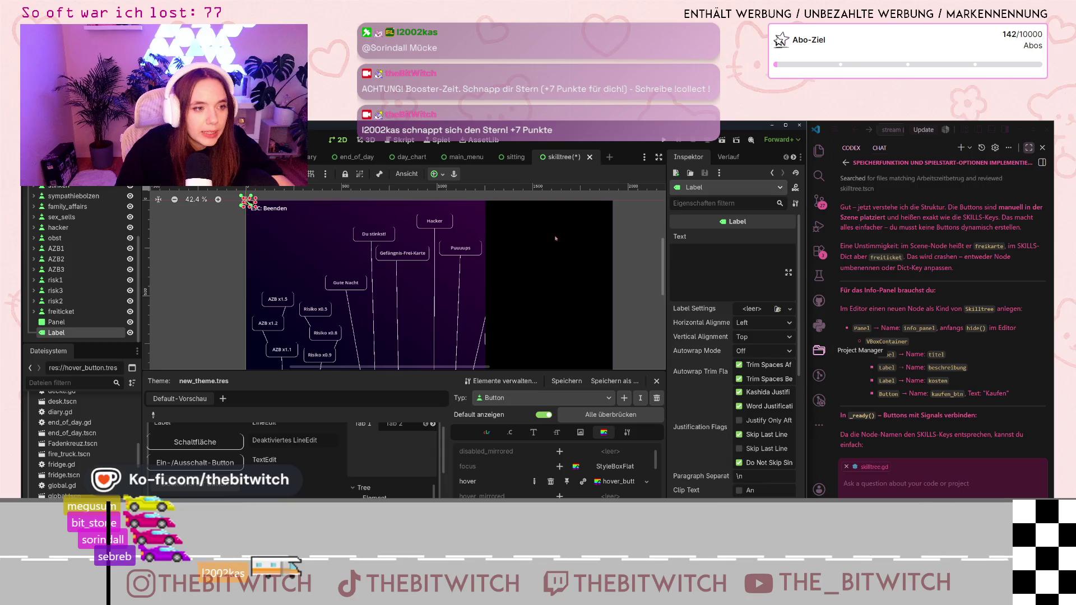
scroll(583, 242, down, 1)
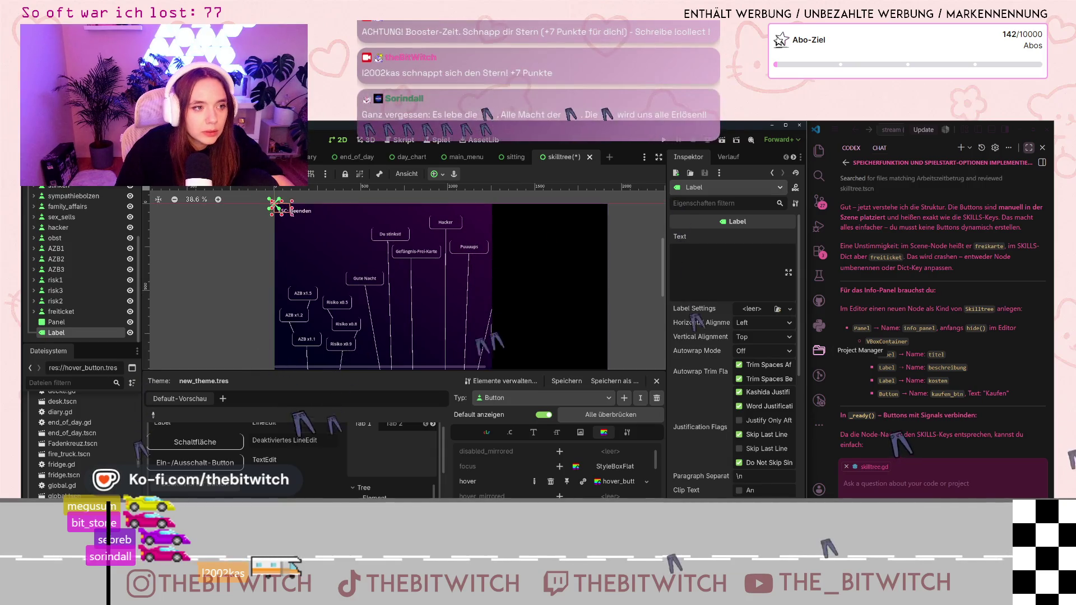
mouse_move(277, 205)
mouse_down()
mouse_move(530, 225)
mouse_move(540, 208)
mouse_move(606, 222)
mouse_move(540, 215)
mouse_up()
drag(564, 214, 604, 213)
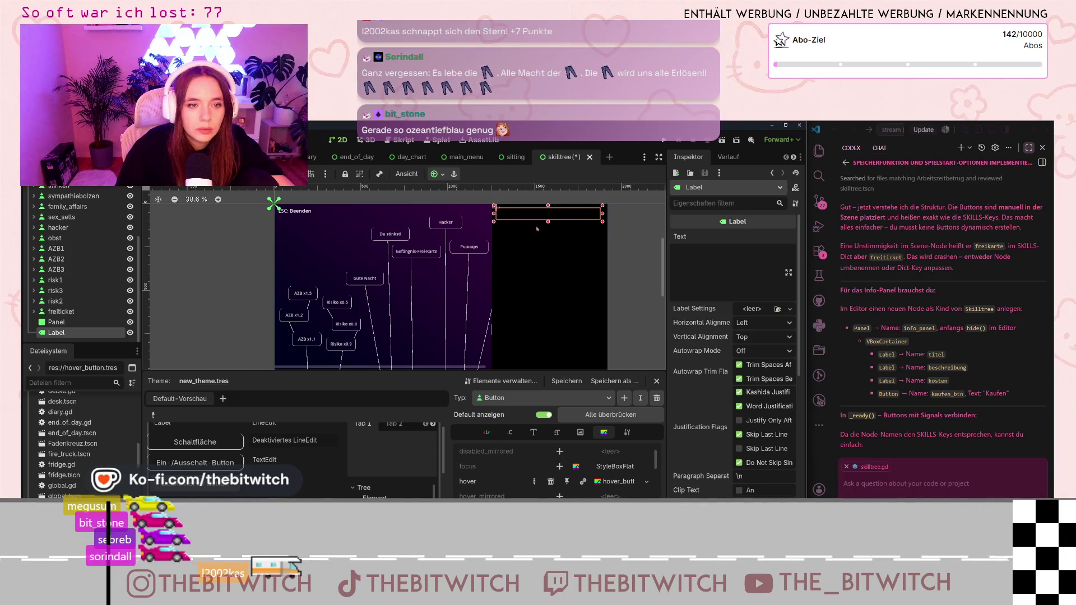
scroll(548, 235, up, 2)
drag(560, 211, 564, 211)
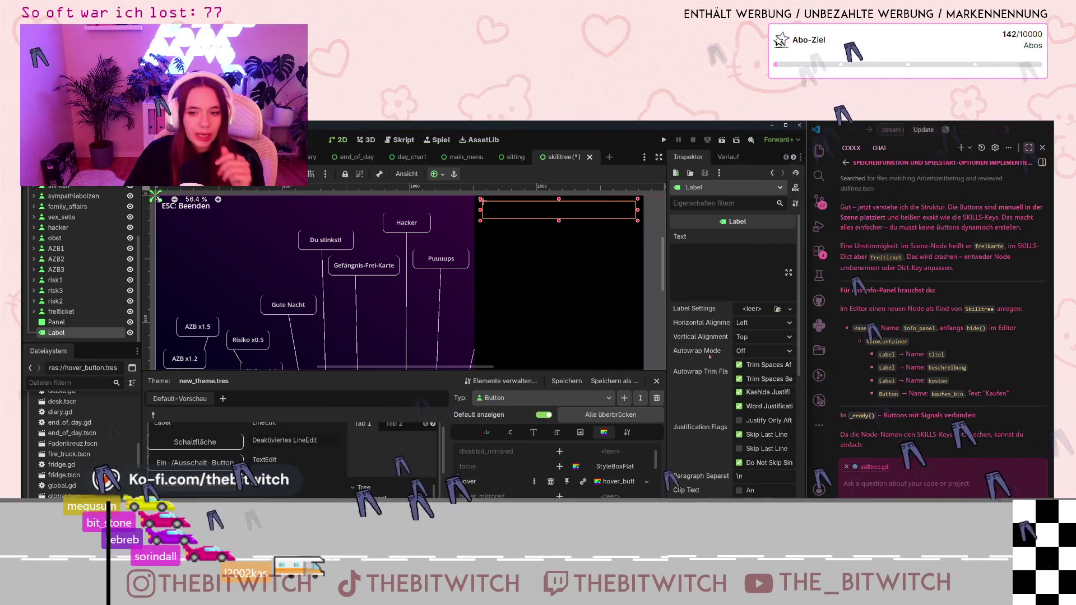
scroll(86, 244, up, 5)
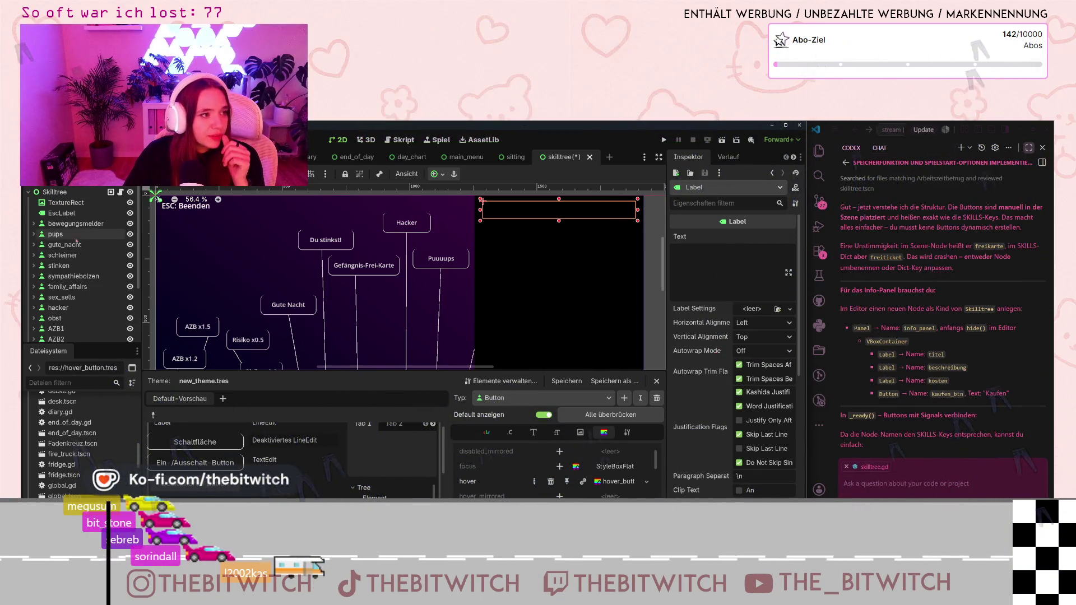
Add a VBoxContainer child under the Skilltree root, found by searching 'vbo'.
right_click(55, 192)
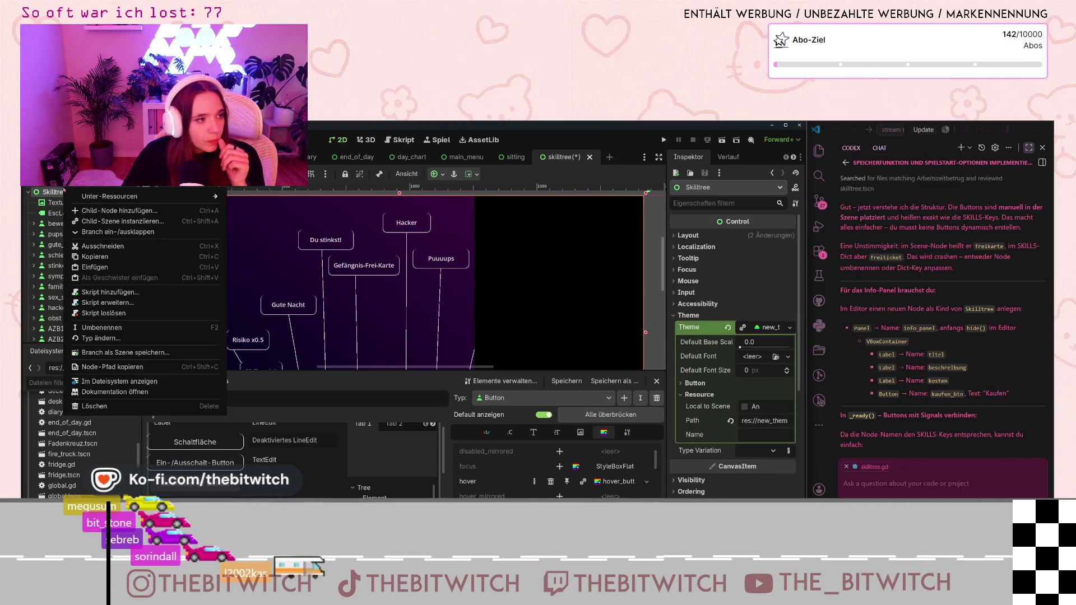
click(88, 213)
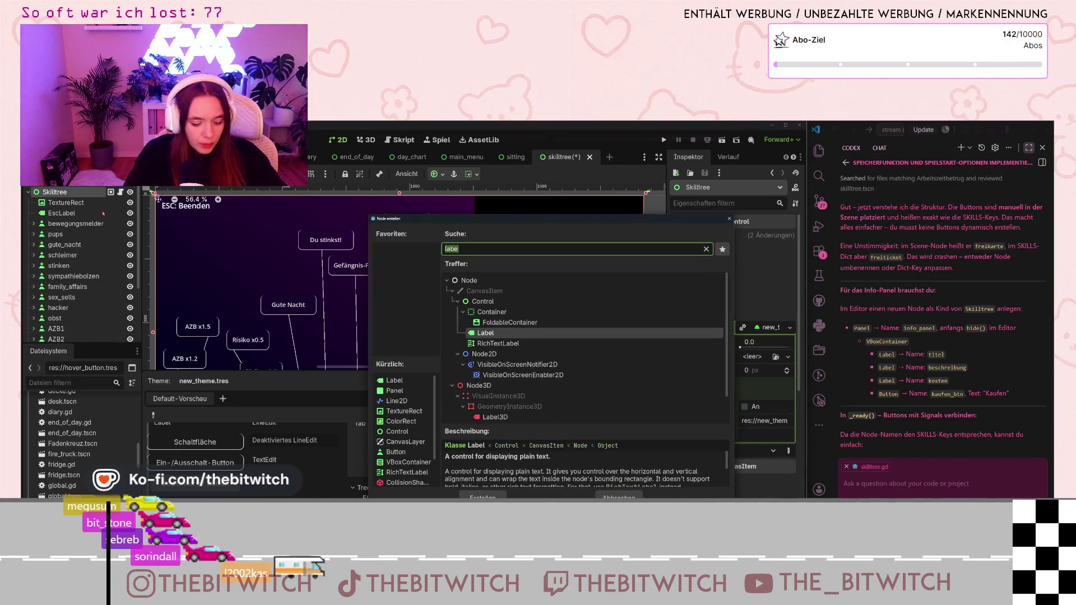
text(vbo)
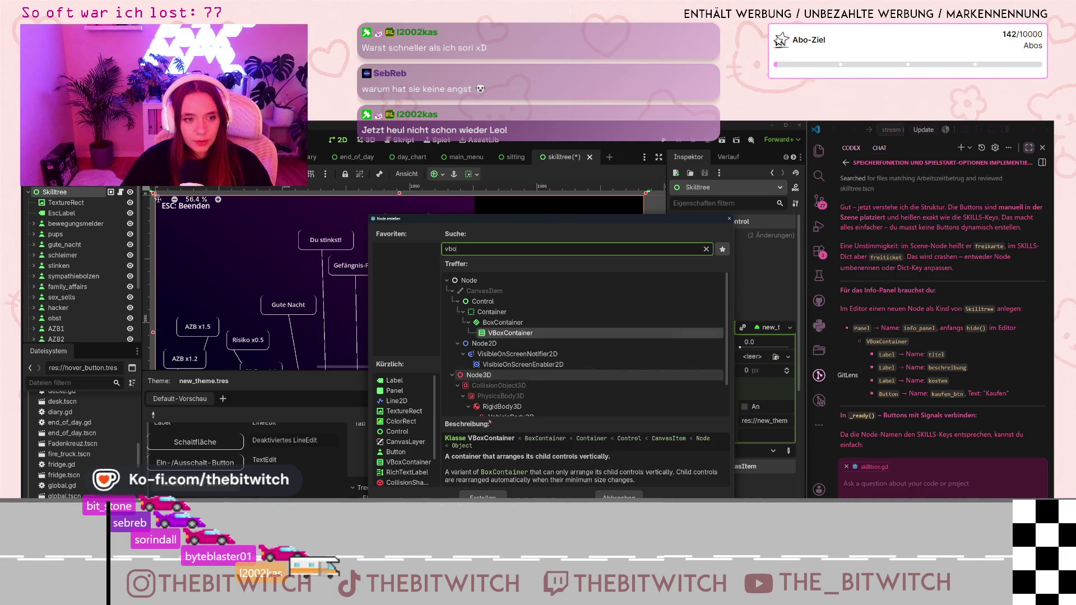
click(482, 496)
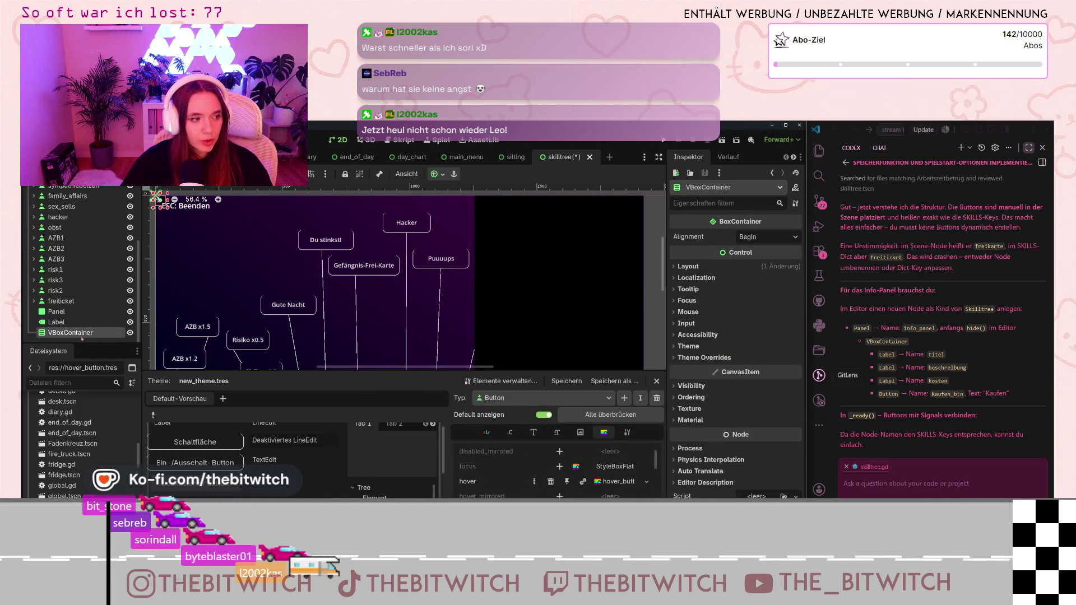
Remove the second VBoxContainer that was mistakenly nested inside the first.
right_click(82, 335)
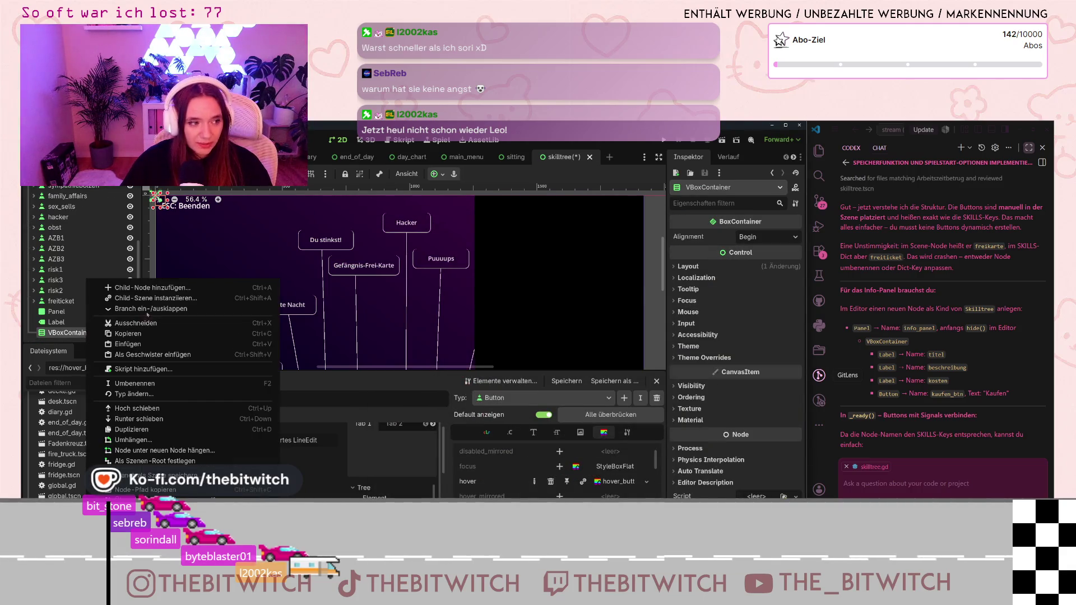
click(155, 292)
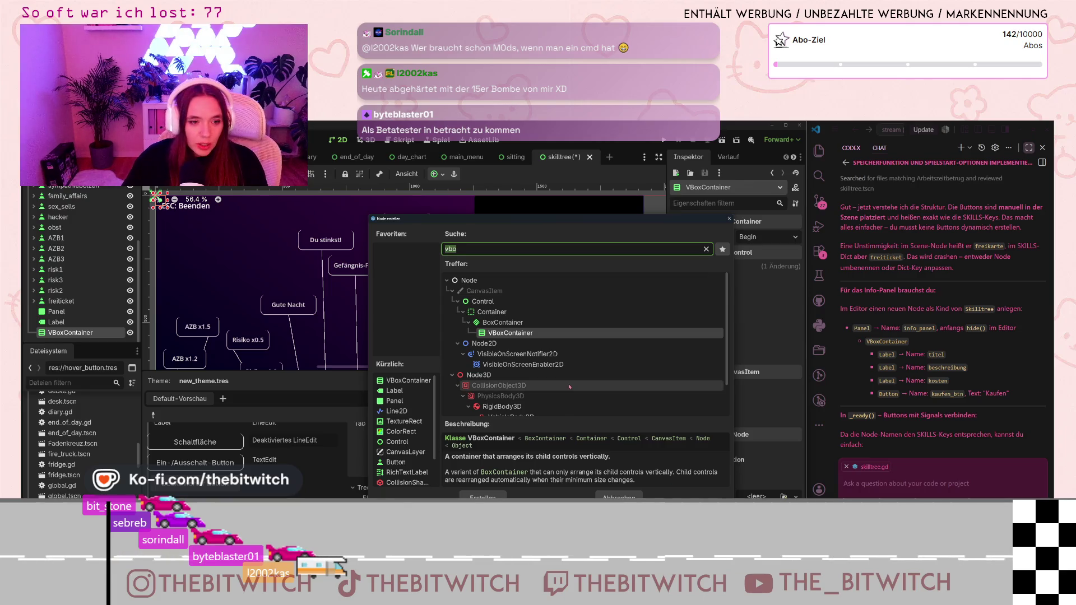
click(501, 497)
right_click(81, 333)
key(Delete)
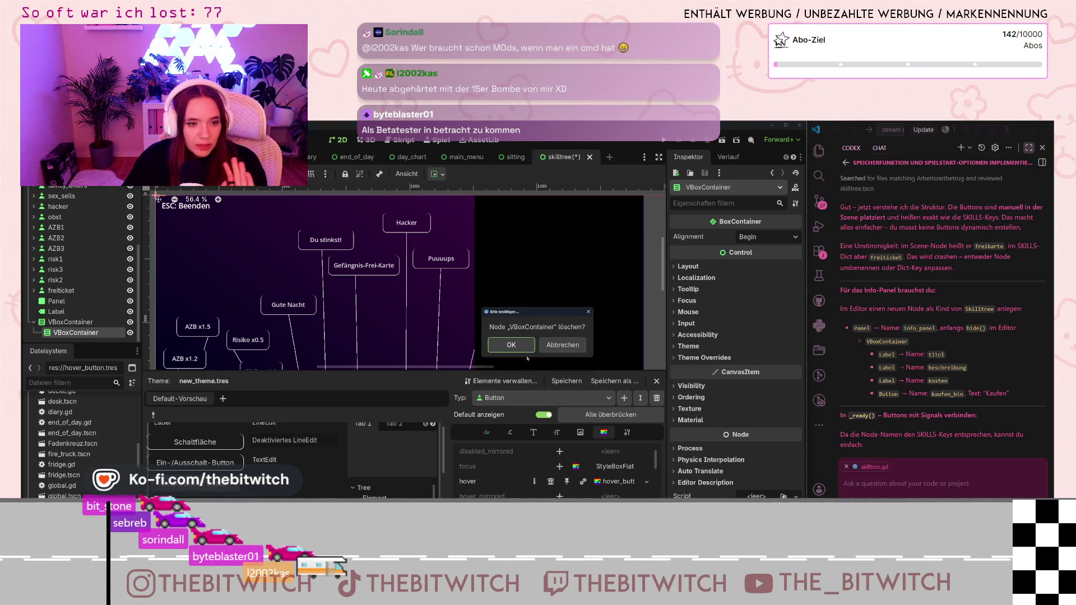
click(503, 348)
Begin adding a child to the VBoxContainer, searching for 'labe'.
right_click(81, 333)
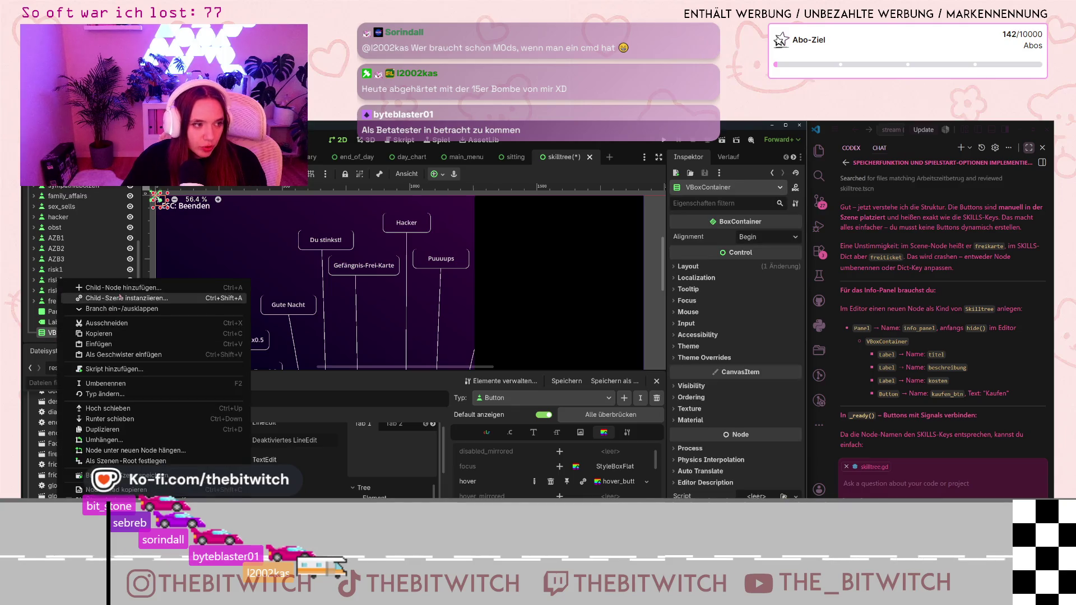
click(89, 288)
text(labe)
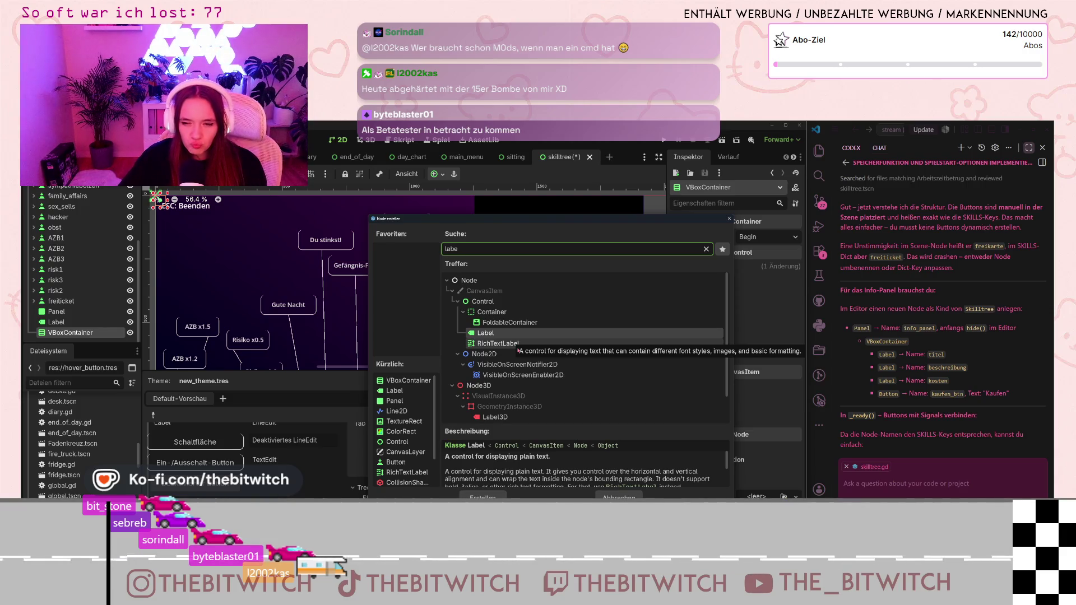
Create a RichTextLabel under the VBoxContainer and rename it 'beschreibung'.
click(508, 343)
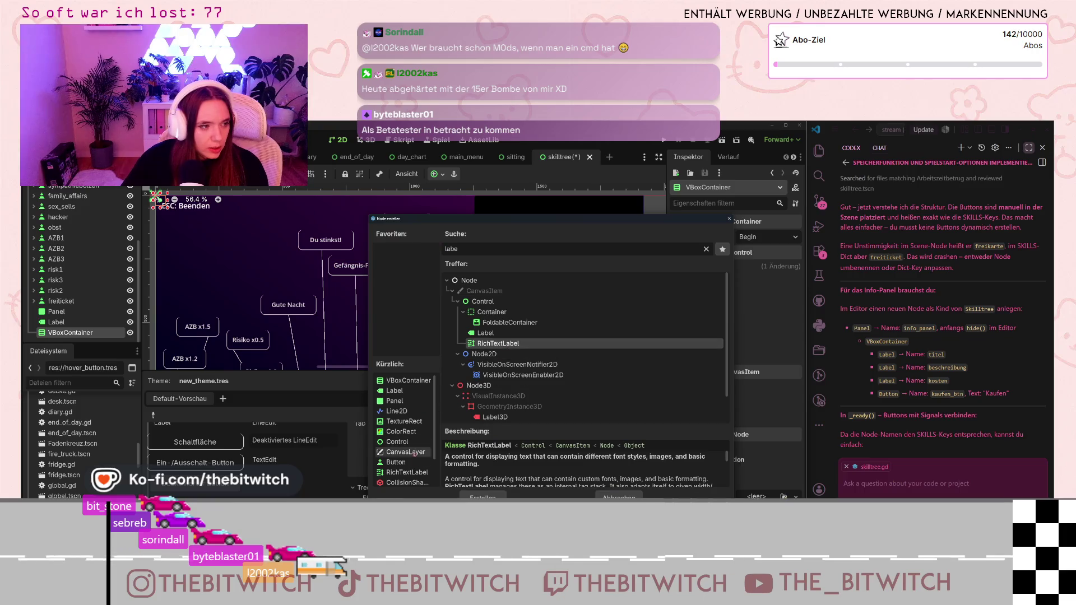
key(Return)
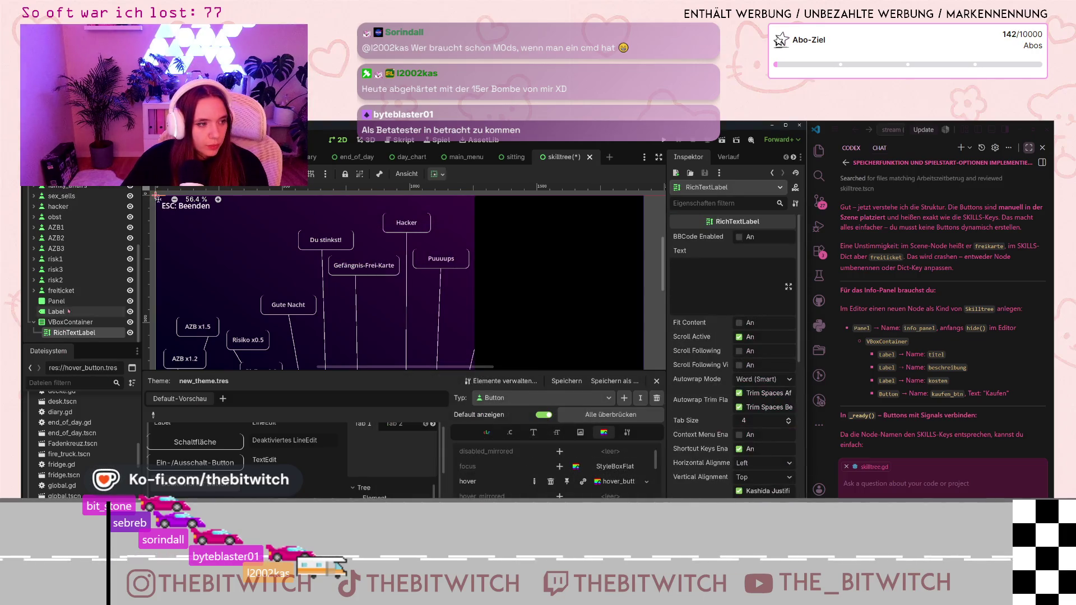
double_click(77, 333)
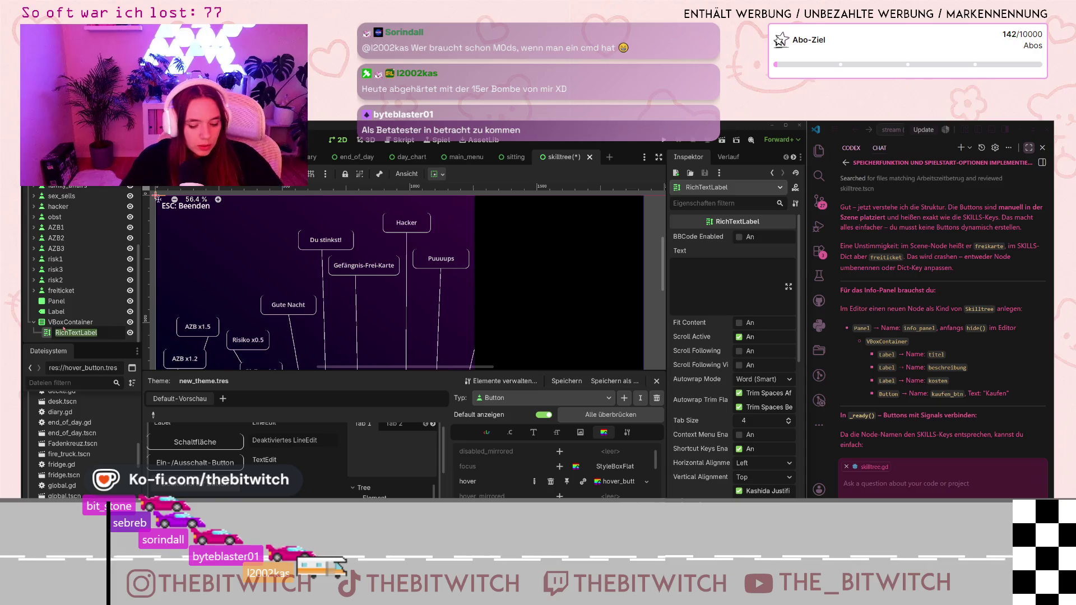
text(beschreibung)
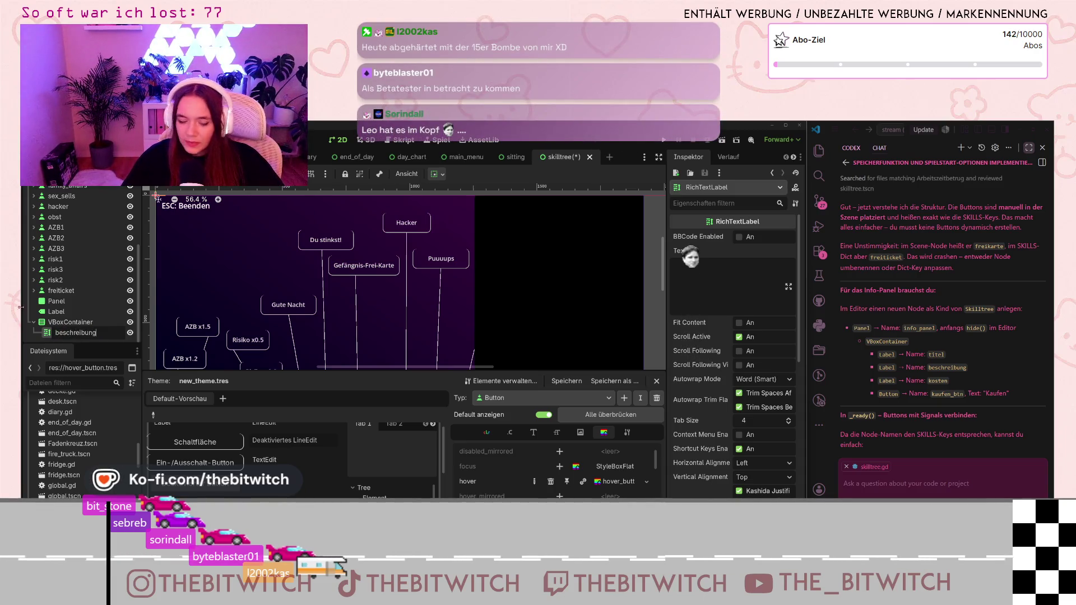
click(65, 333)
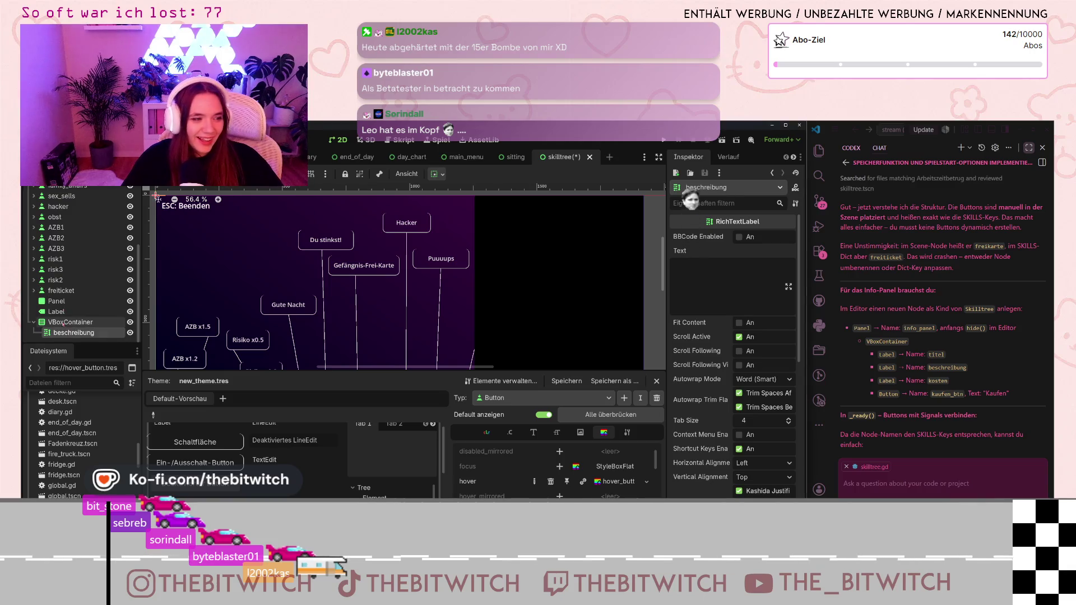
click(65, 333)
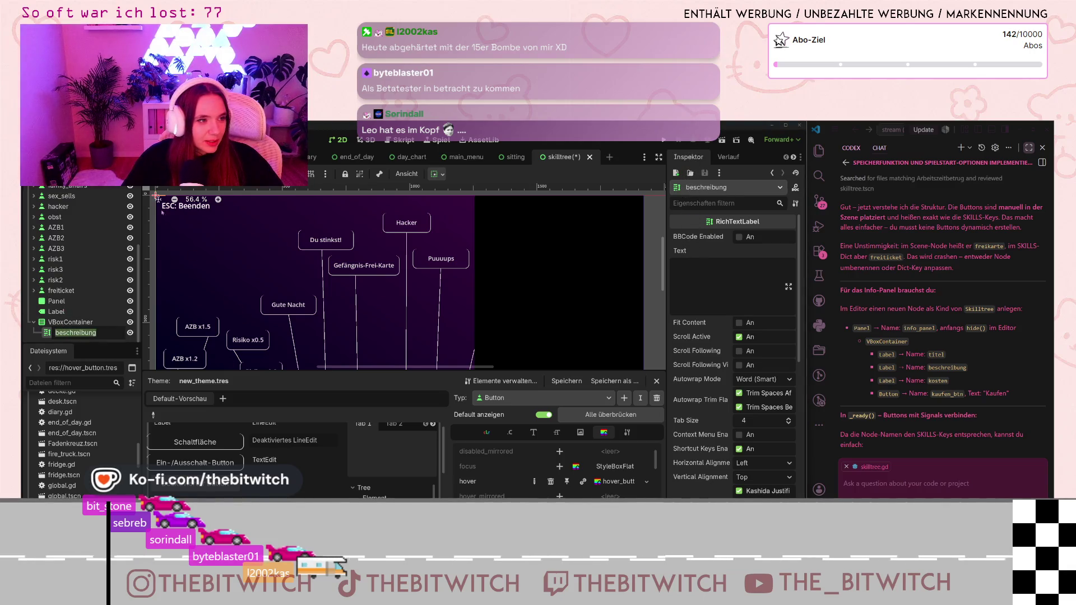
scroll(164, 217, down, 4)
scroll(174, 231, up, 2)
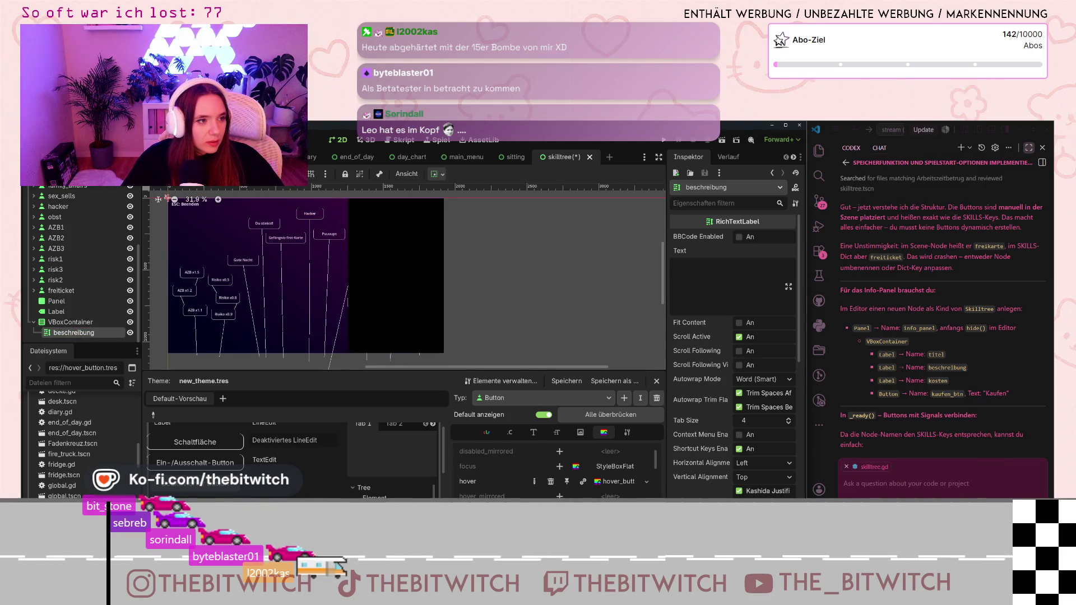
scroll(193, 226, down, 3)
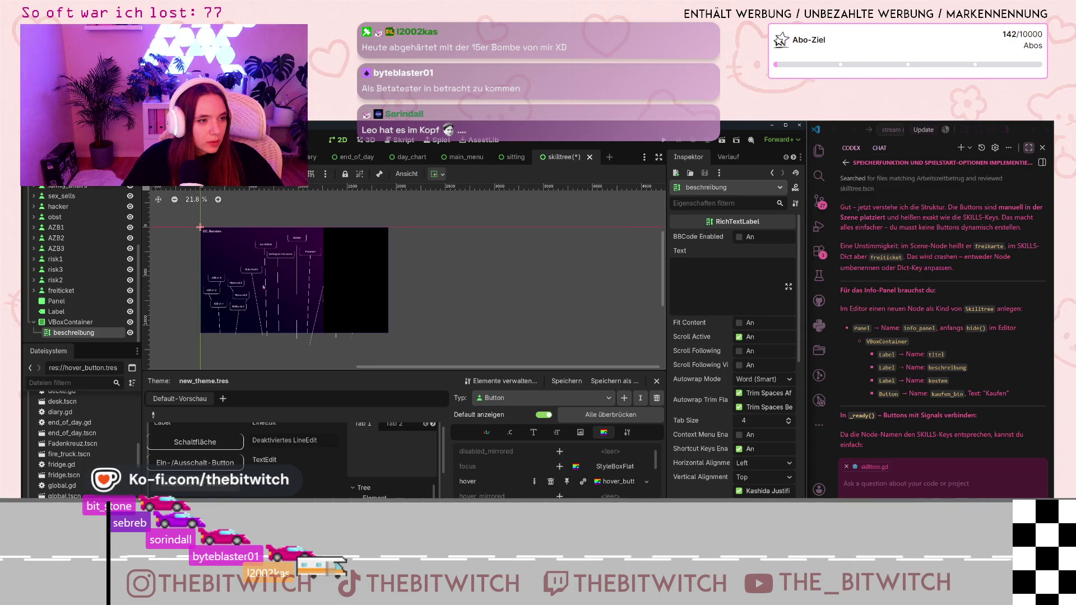
scroll(207, 223, up, 2)
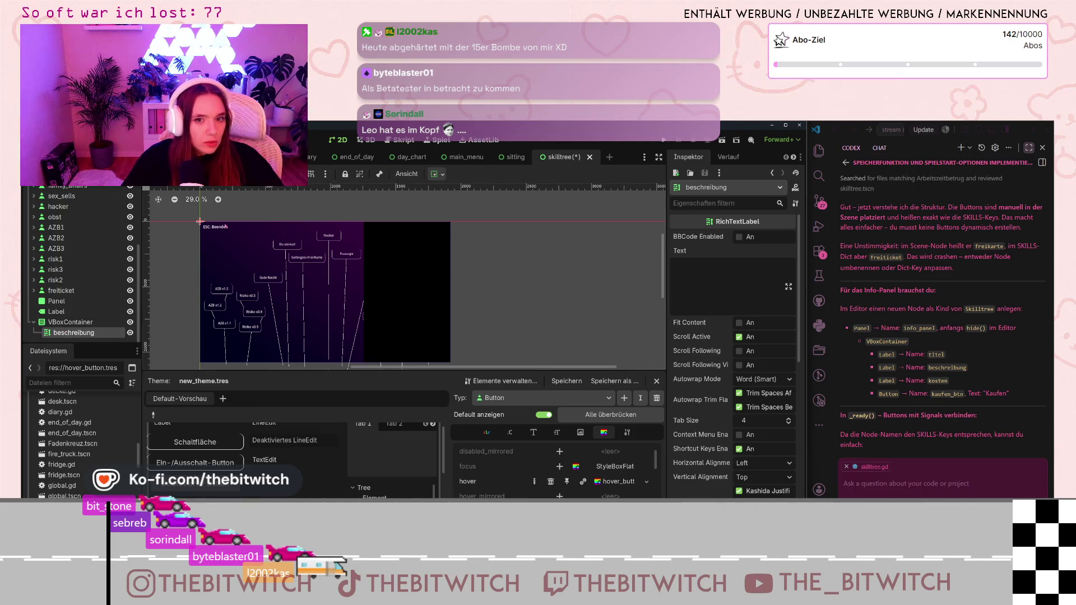
key(shift+f)
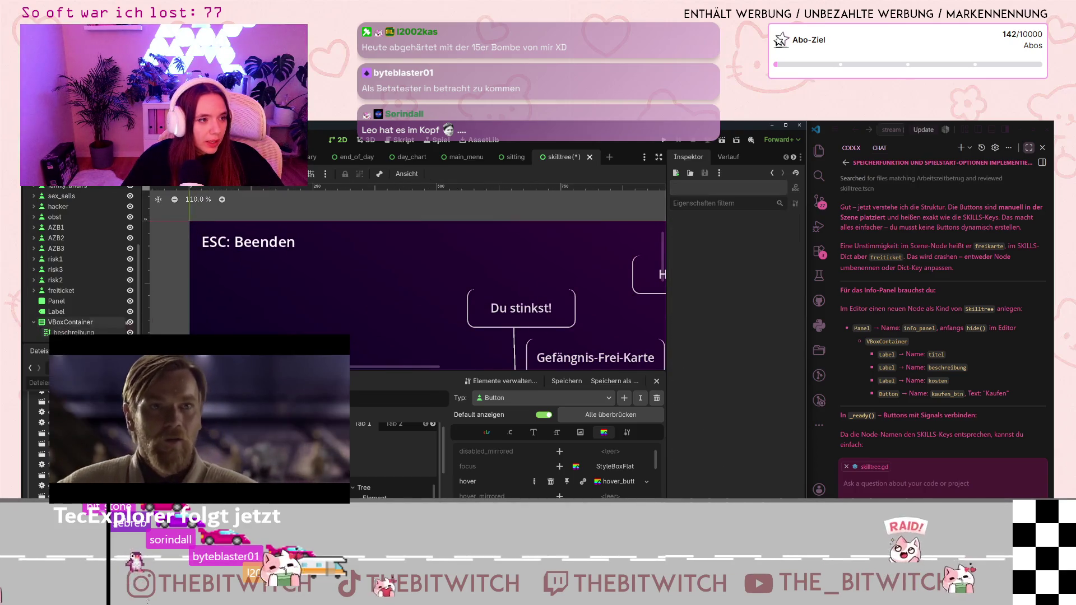
scroll(269, 302, down, 5)
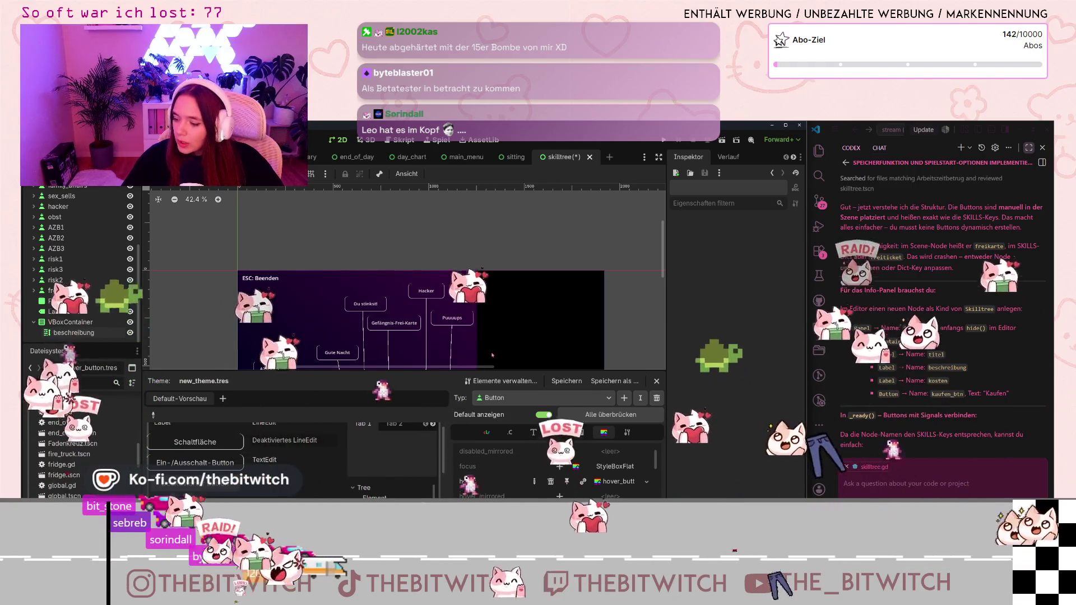
scroll(577, 335, up, 2)
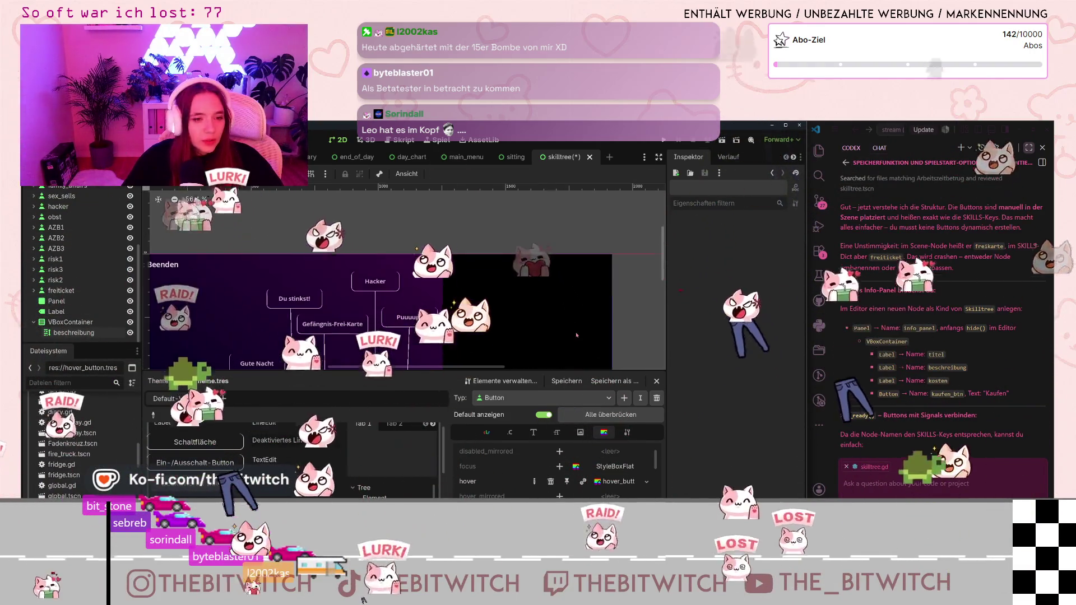
scroll(577, 336, down, 2)
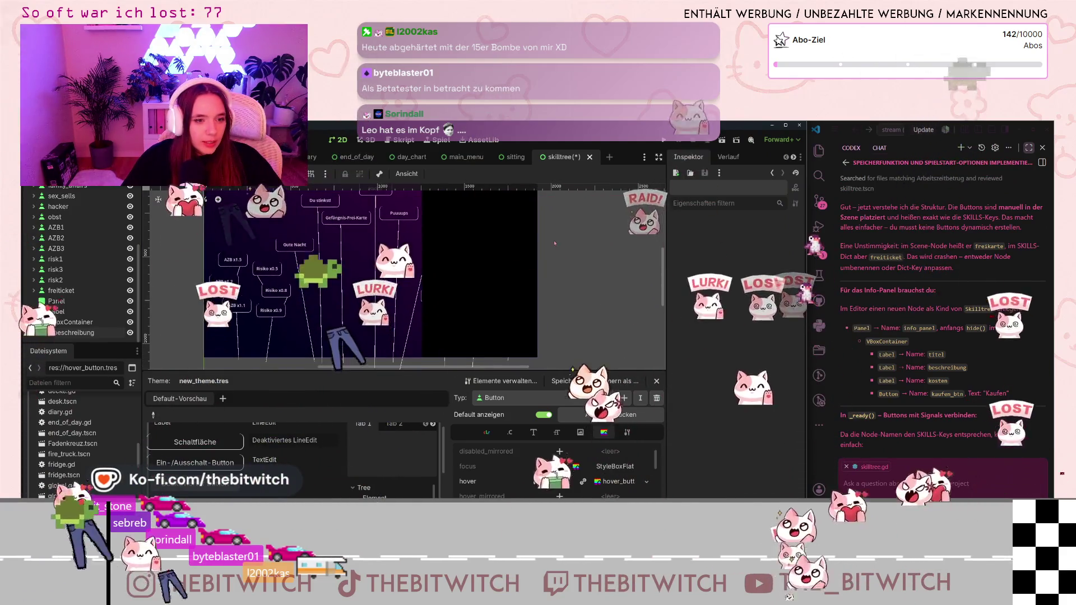
scroll(369, 294, down, 1)
click(369, 294)
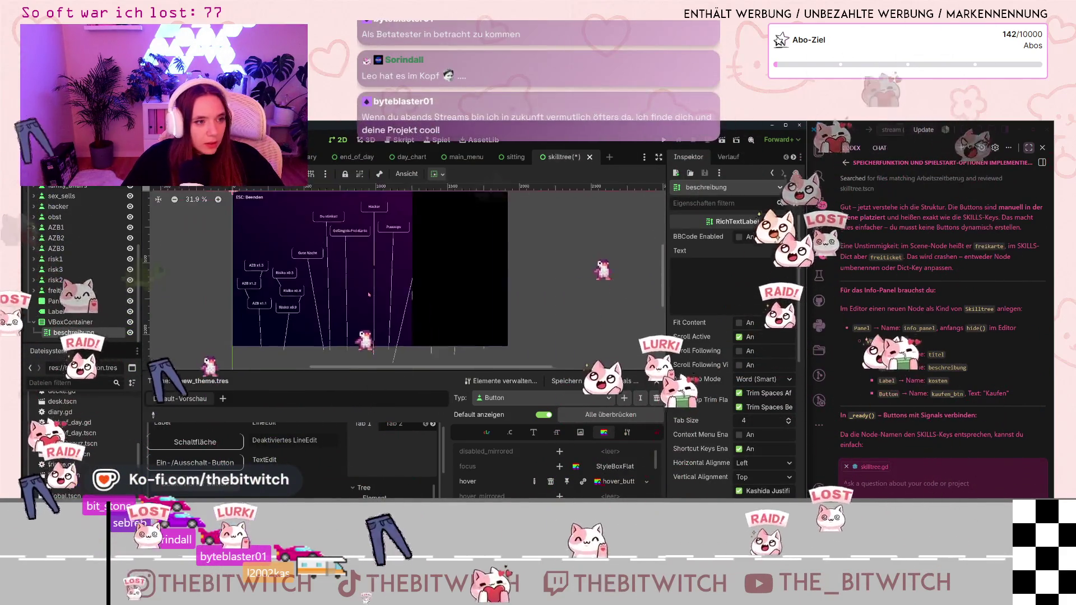
scroll(369, 294, down, 1)
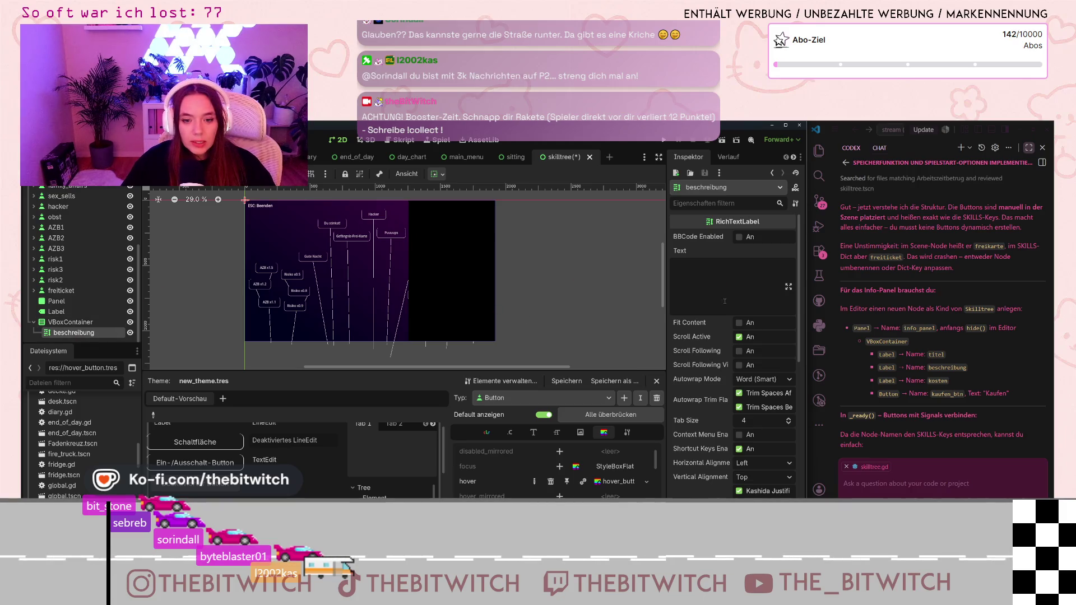
Inspect the toolbar's container sizing options for the beschreibung label.
scroll(723, 300, down, 2)
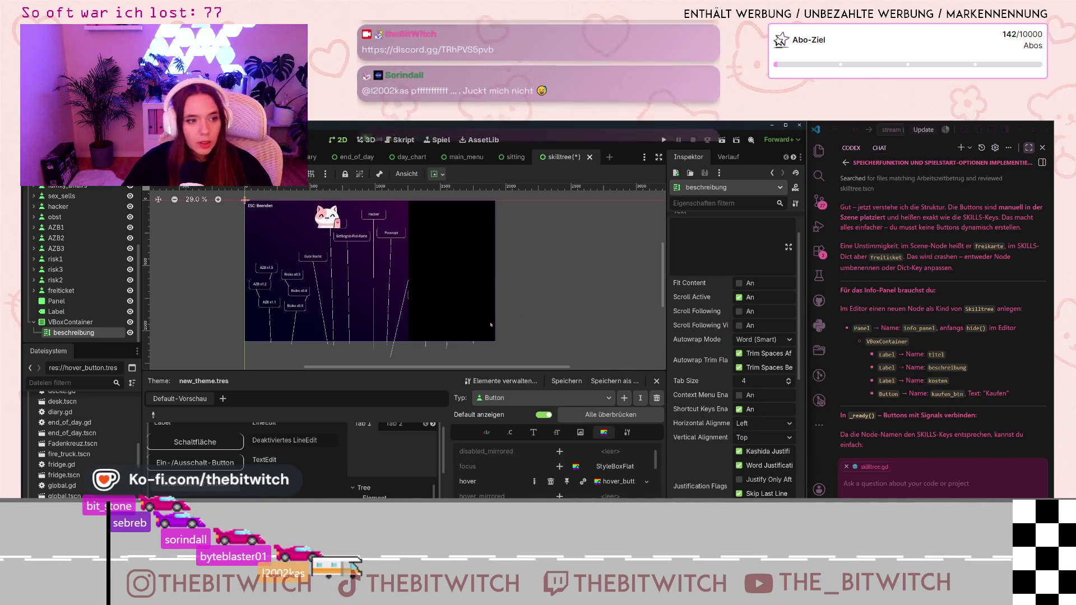
scroll(491, 325, up, 1)
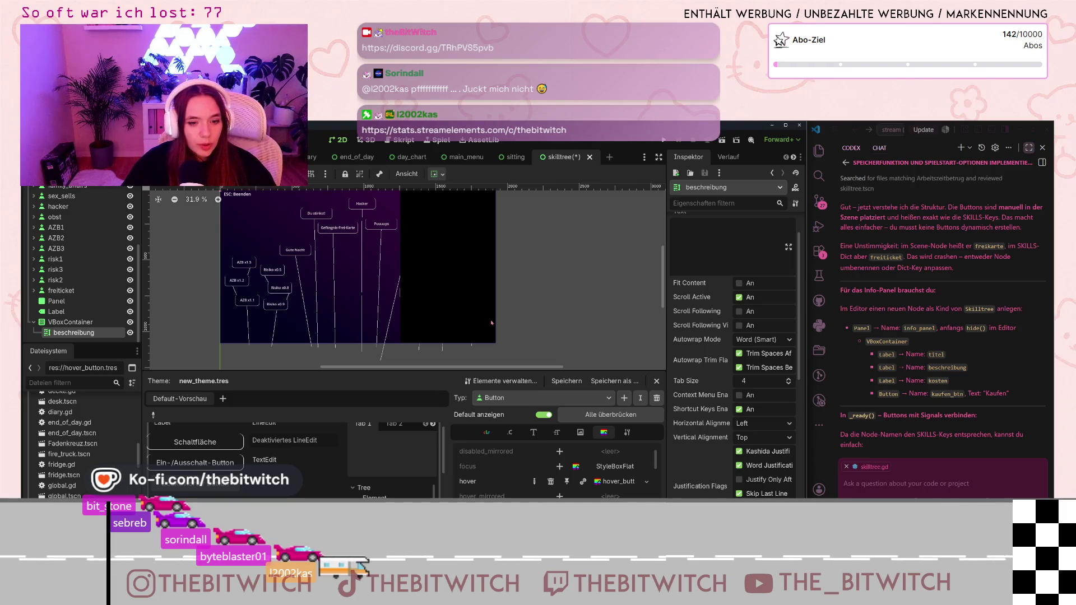
scroll(492, 314, up, 3)
scroll(487, 292, down, 2)
scroll(259, 238, up, 2)
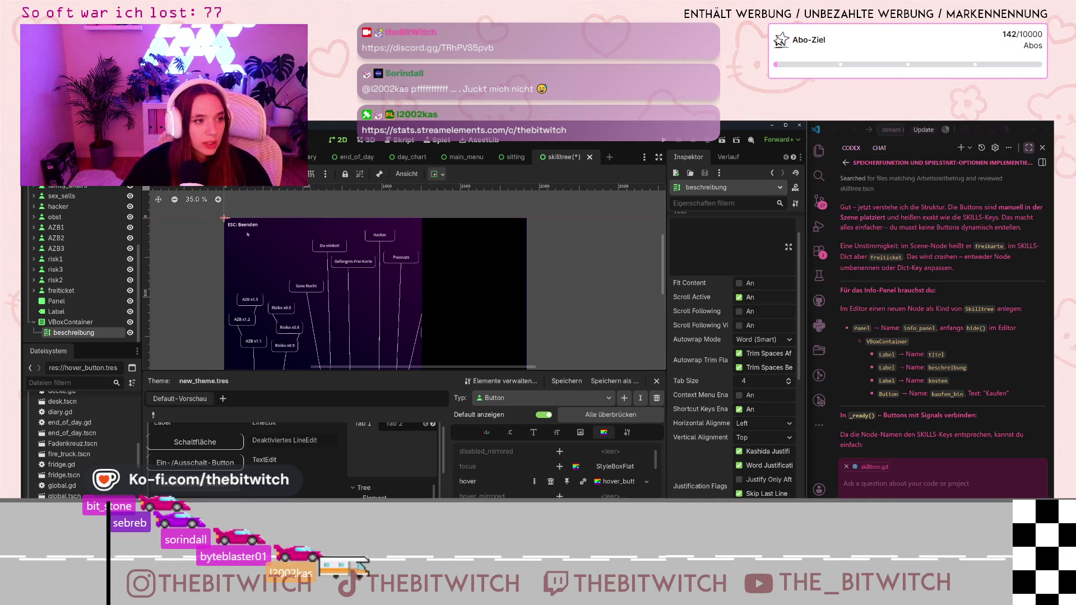
click(441, 174)
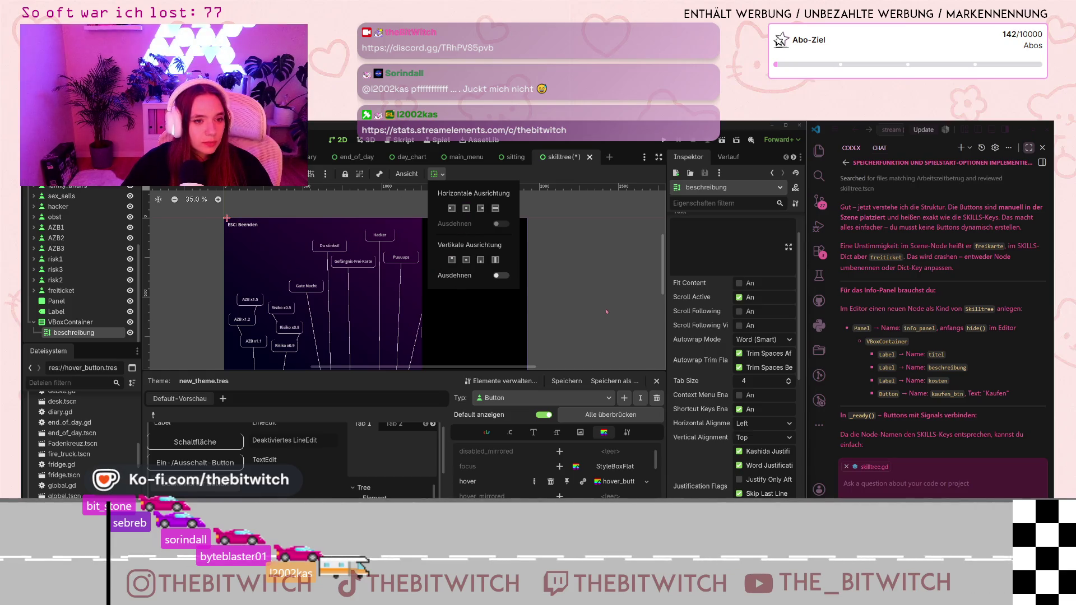
scroll(606, 312, down, 3)
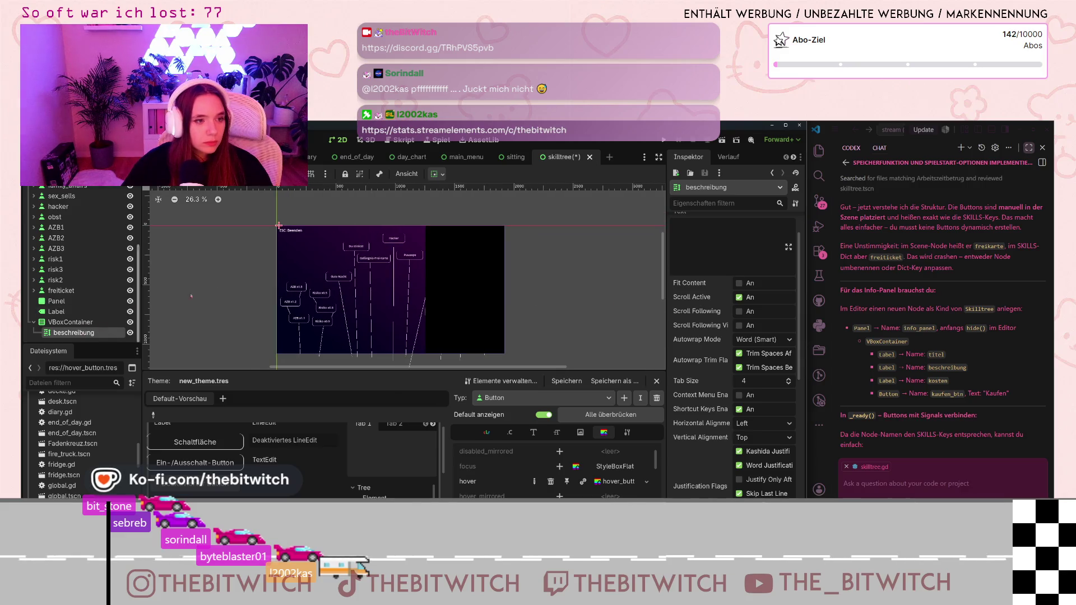
click(436, 174)
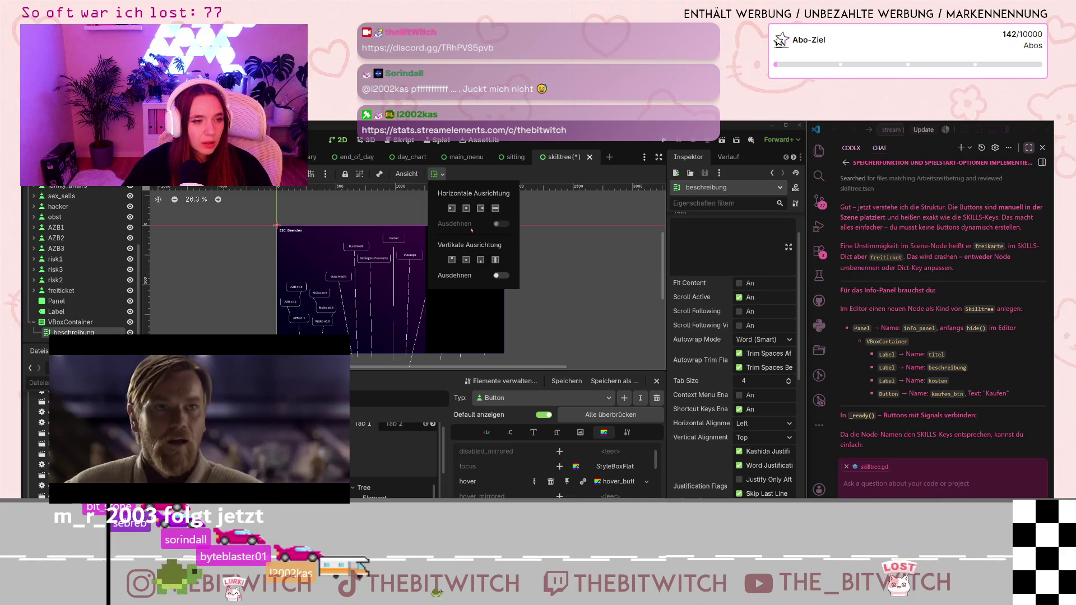
scroll(242, 217, up, 5)
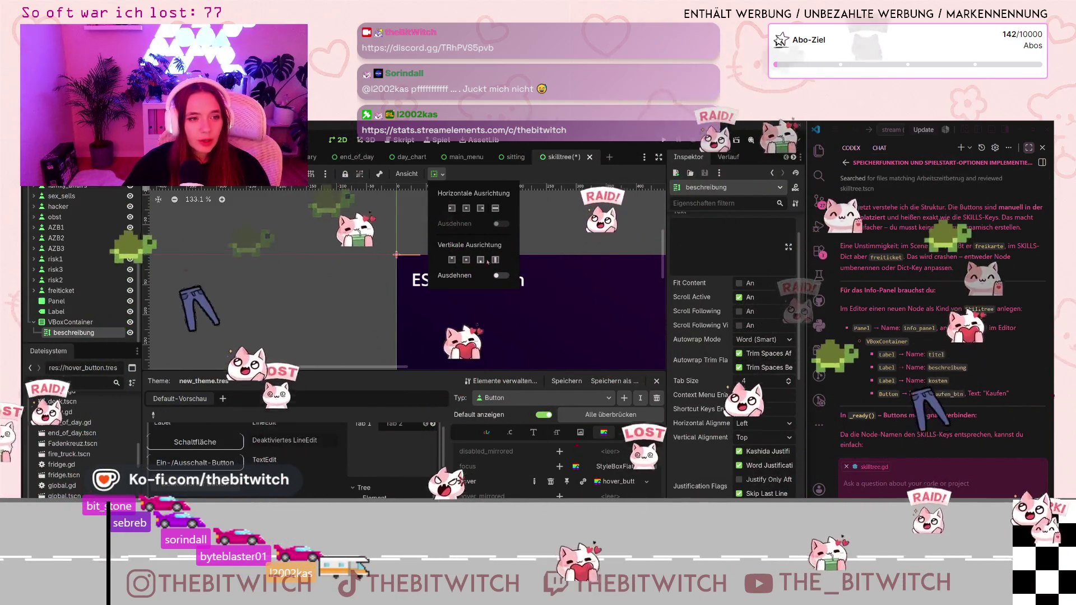
scroll(355, 293, down, 4)
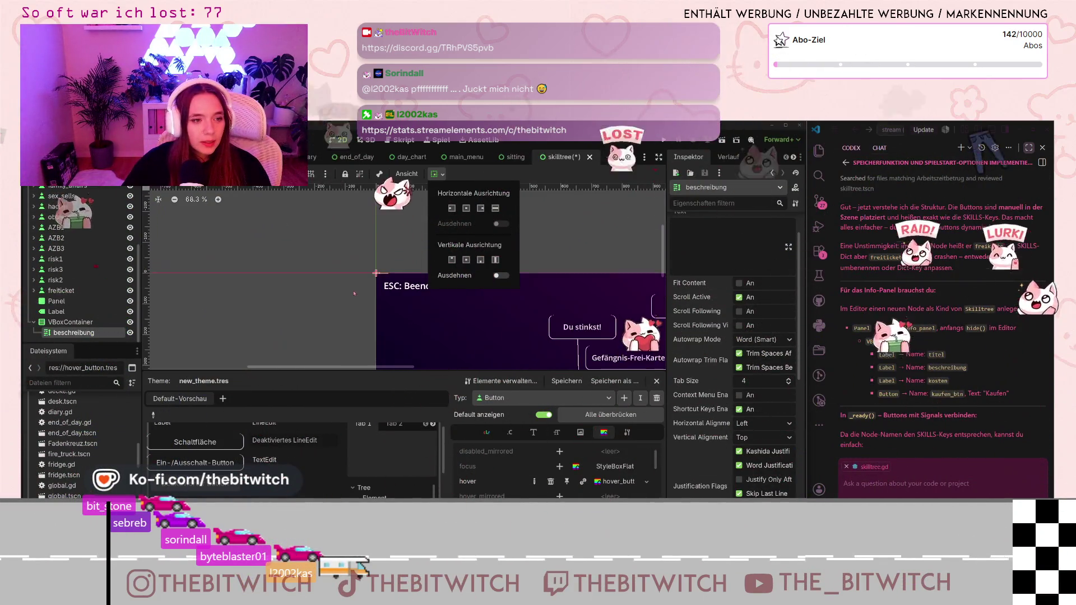
click(377, 274)
Expand beschreibung's Layout > Transform and change its horizontal sizing, collapsing its width to 1 px.
scroll(400, 264, up, 5)
click(355, 298)
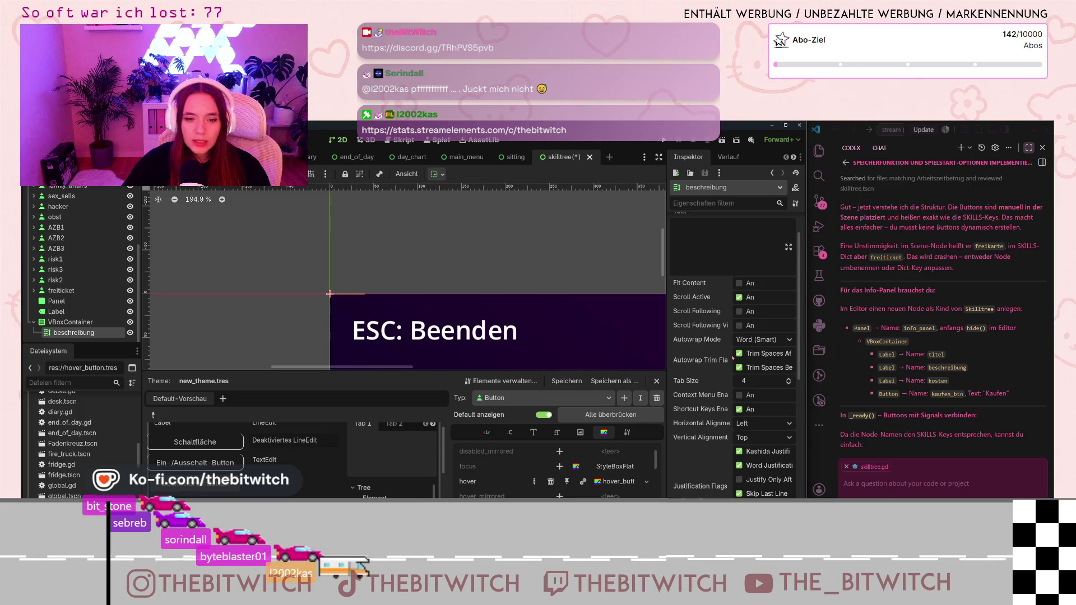
scroll(727, 356, up, 2)
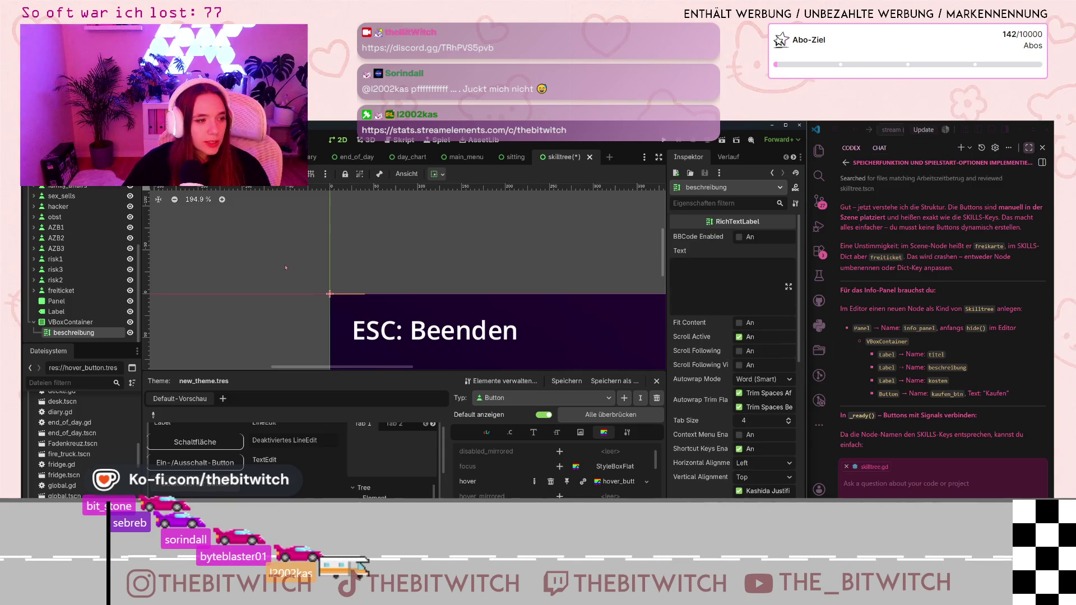
scroll(286, 267, down, 9)
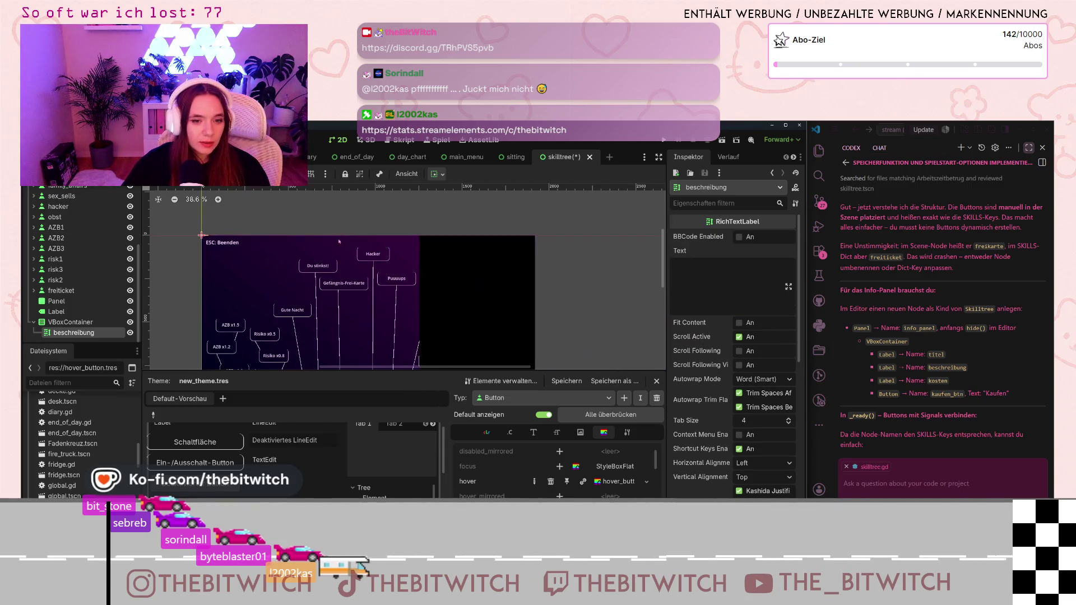
scroll(449, 263, down, 3)
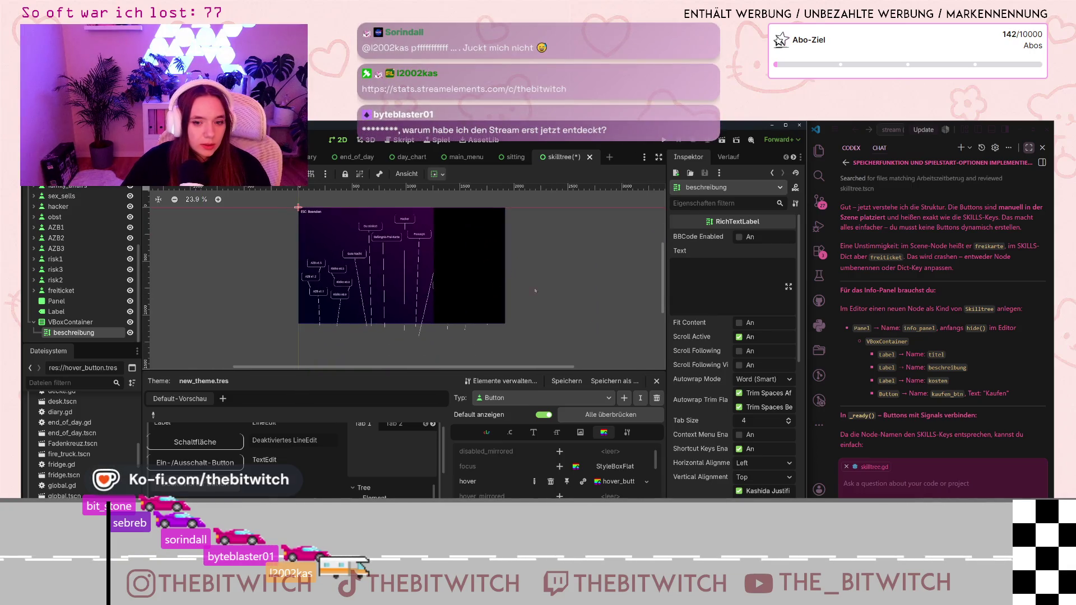
scroll(713, 372, down, 10)
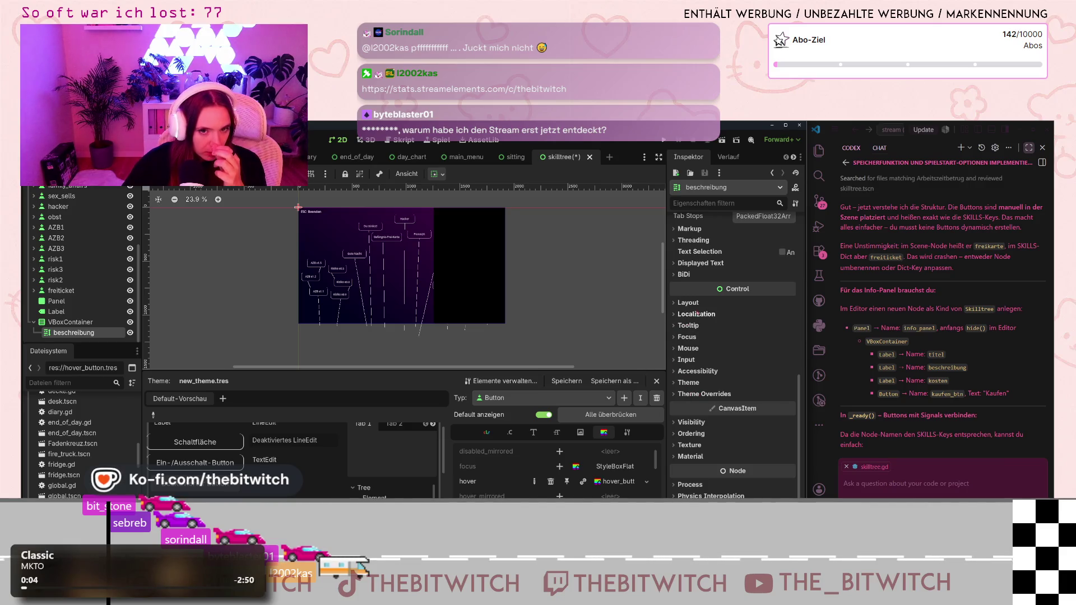
click(690, 303)
scroll(696, 370, down, 2)
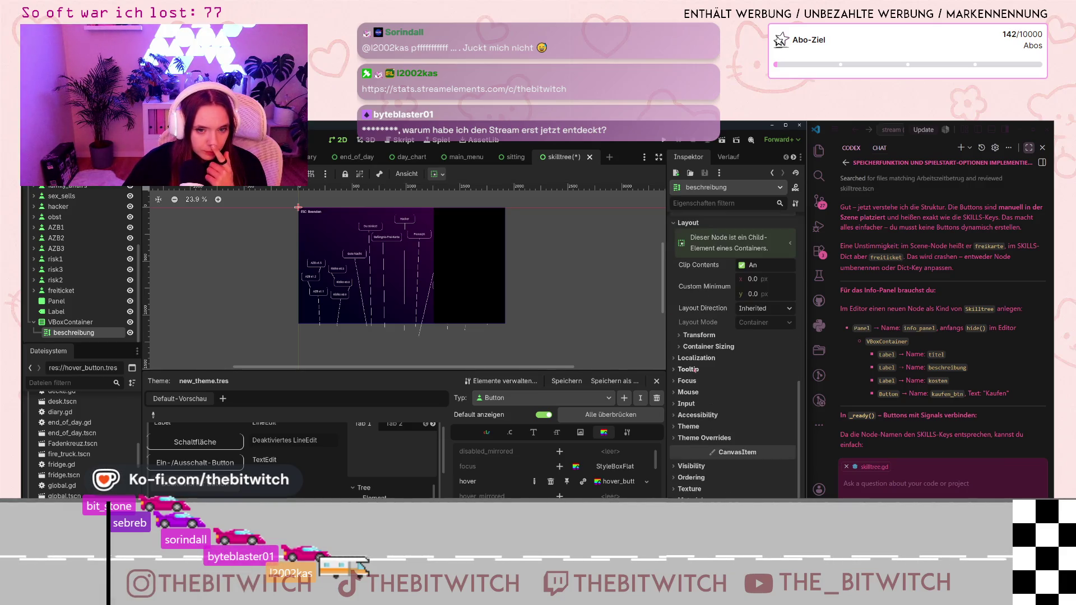
click(699, 334)
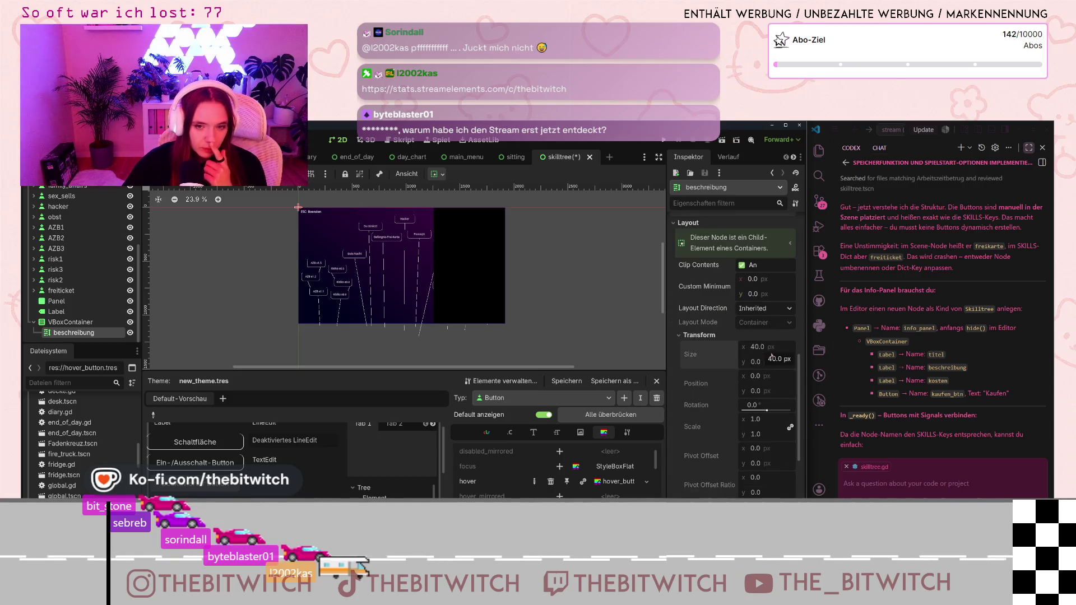
scroll(396, 255, down, 1)
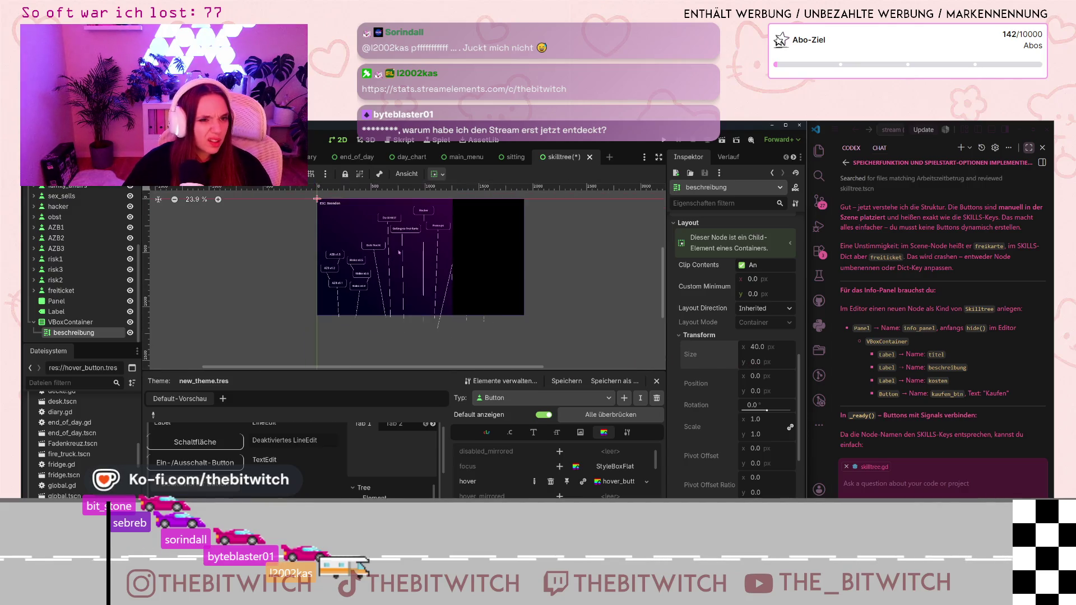
click(438, 176)
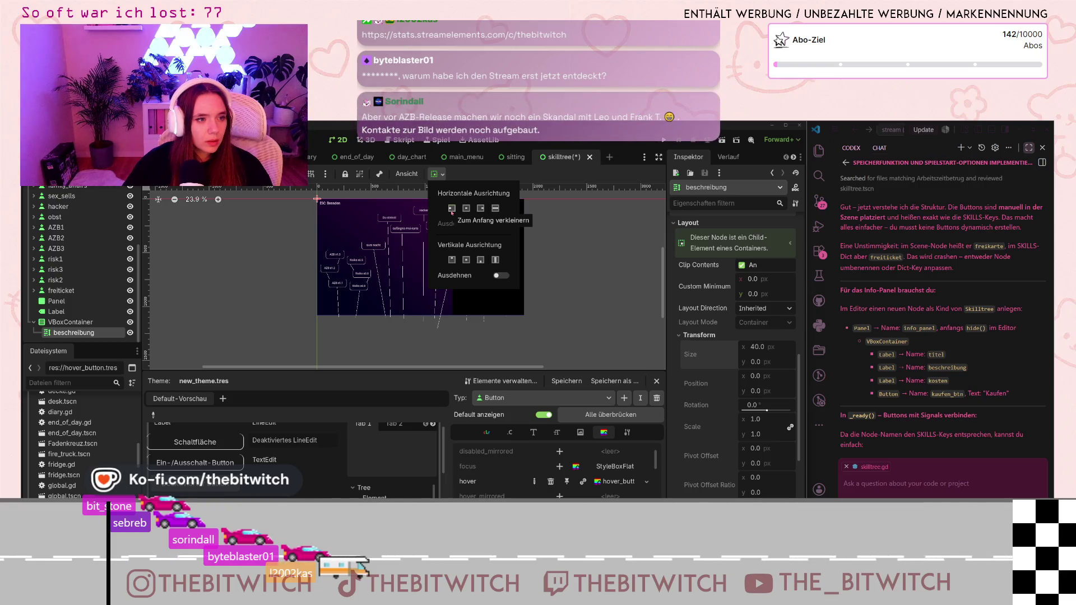
click(466, 211)
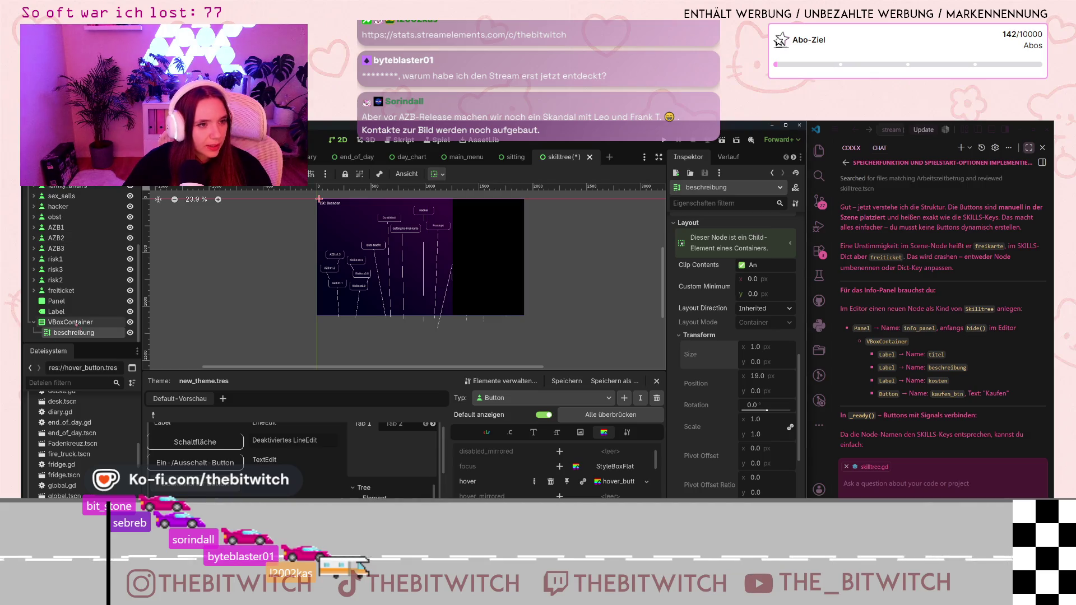
click(94, 322)
Fit the VBoxContainer to the black panel area, then widen its left edge a few pixels.
drag(324, 207, 522, 310)
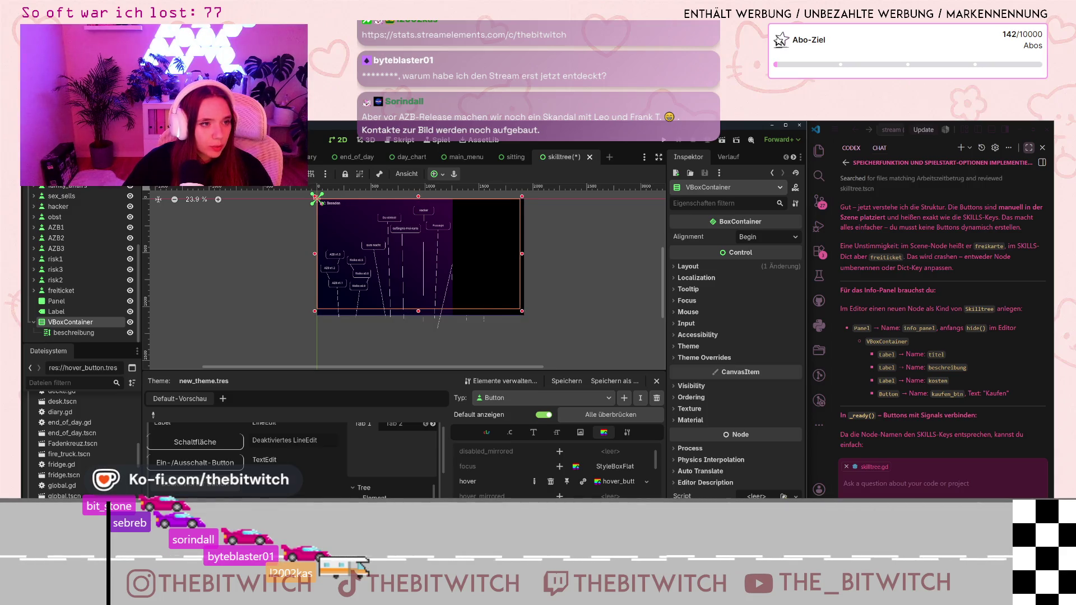
drag(317, 198, 458, 221)
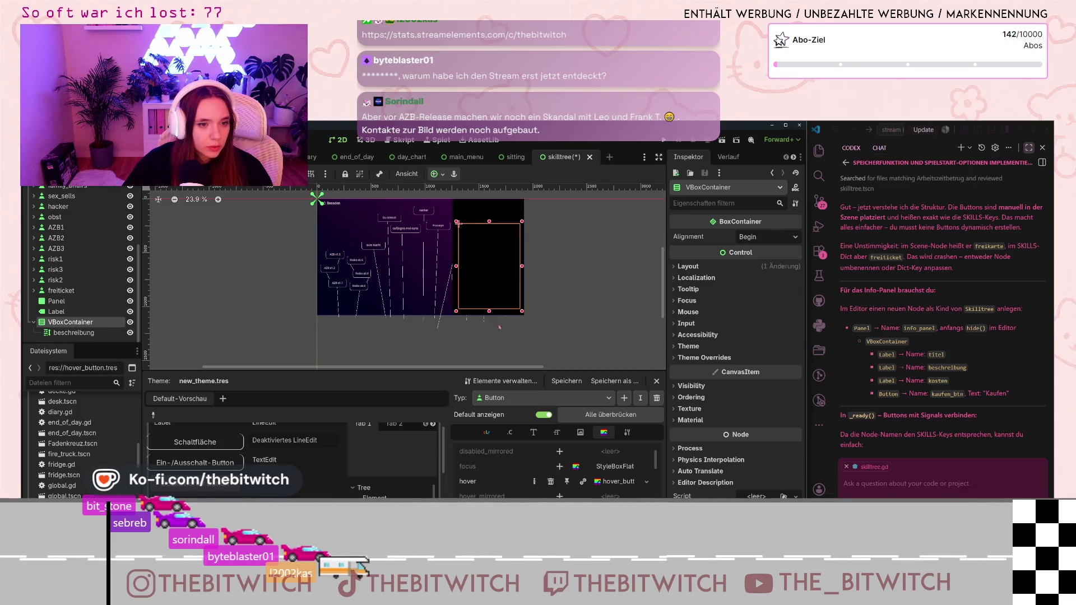
scroll(493, 306, up, 3)
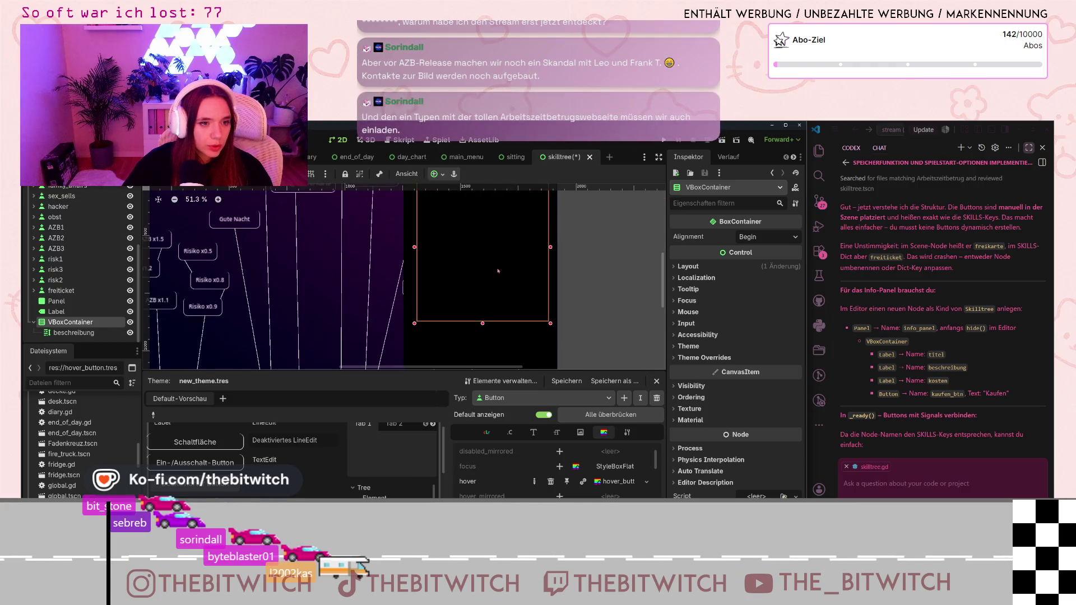
scroll(479, 303, up, 2)
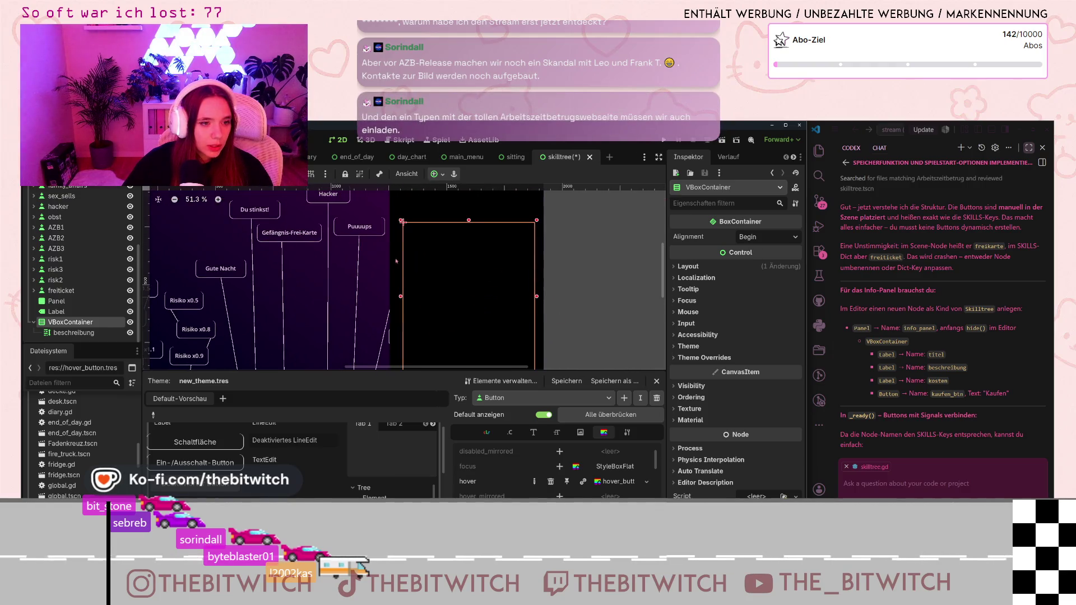
drag(400, 220, 400, 220)
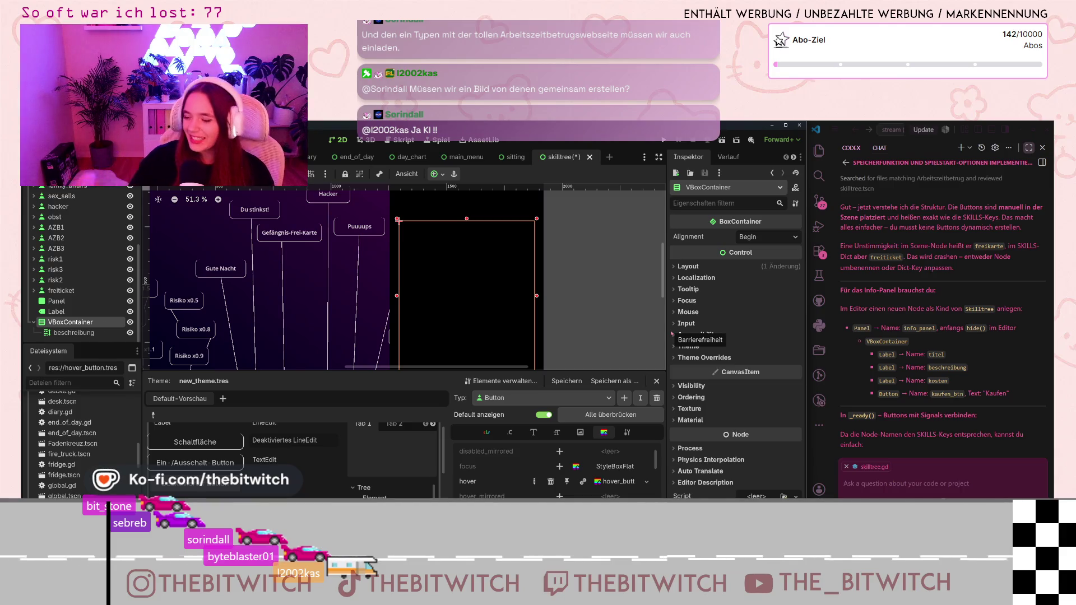
scroll(592, 286, down, 2)
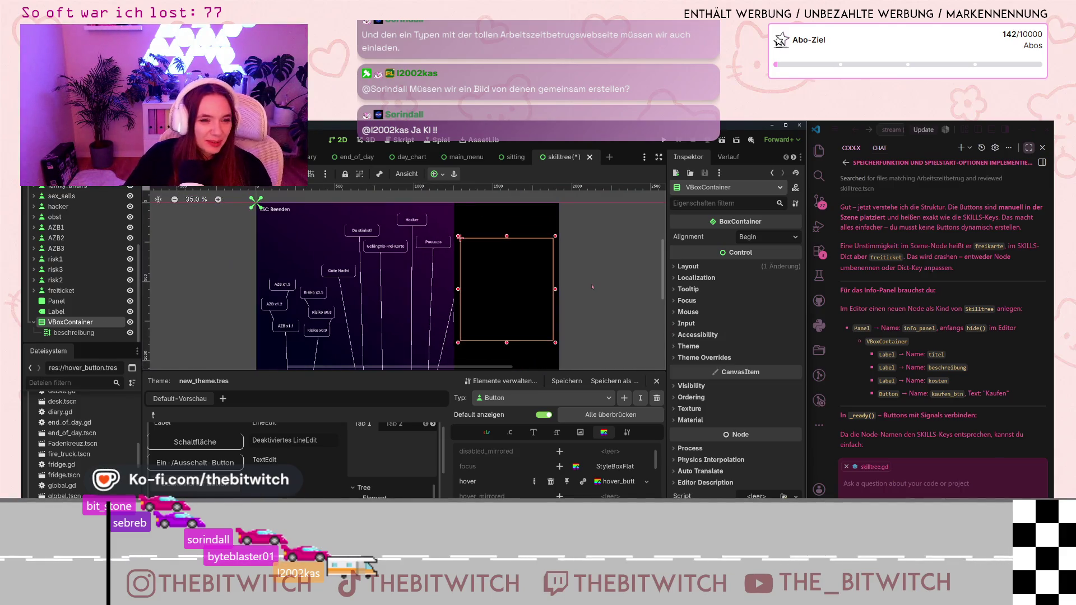
scroll(594, 303, up, 1)
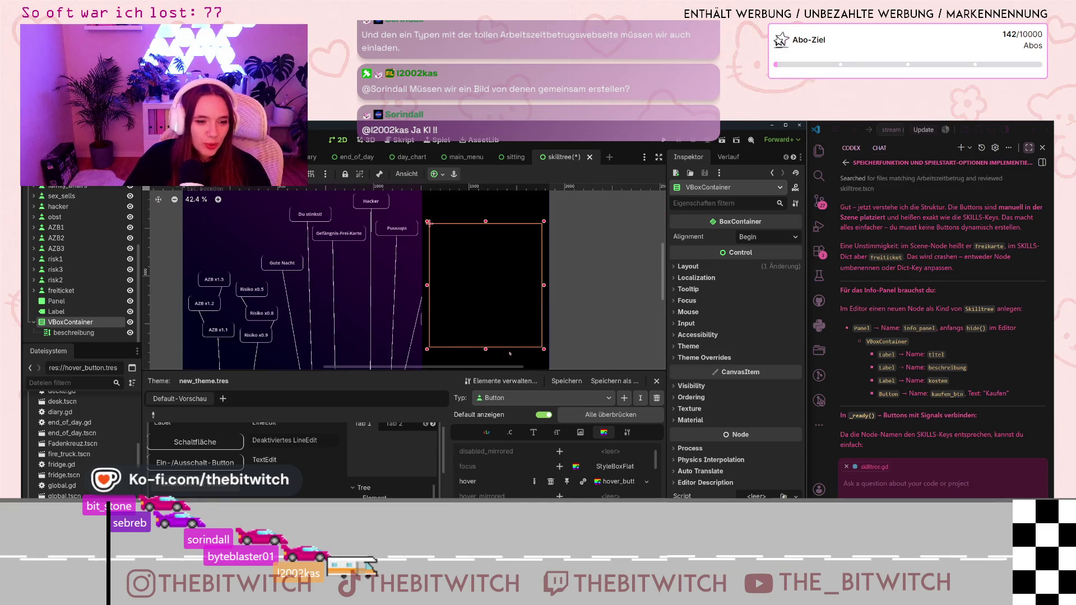
scroll(502, 355, down, 1)
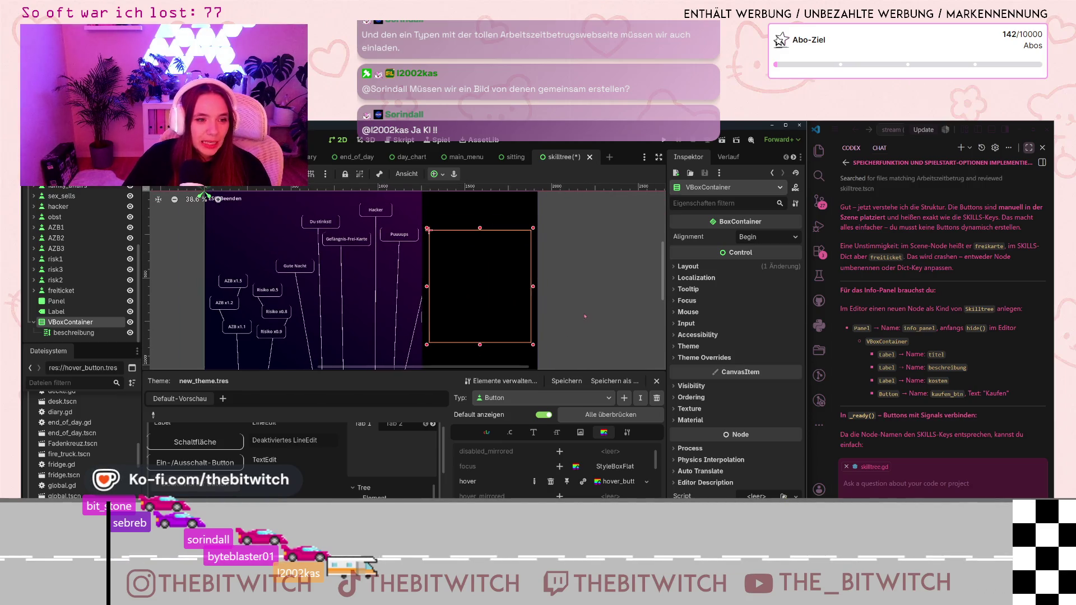
click(73, 333)
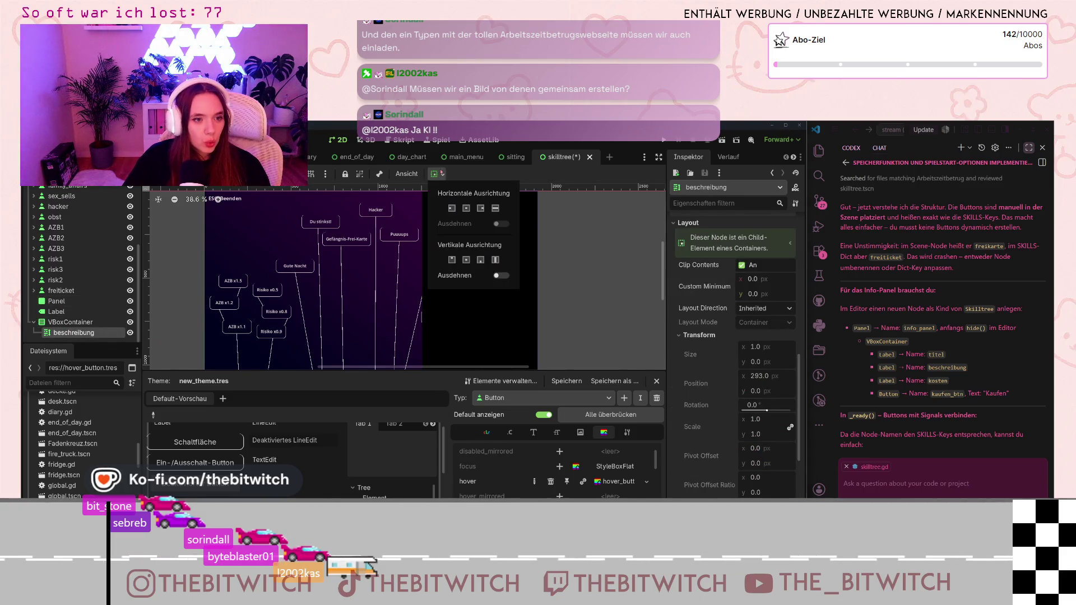
Undo an accidental Panel move, reselect beschreibung and set its horizontal sizing to Fill.
drag(483, 227, 469, 239)
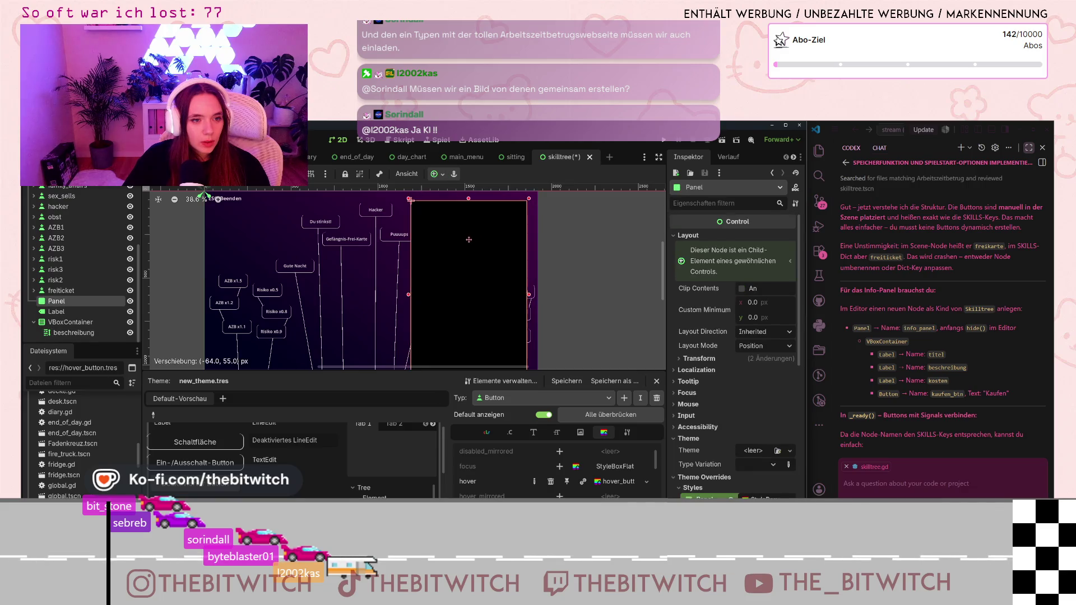
key(ctrl+z)
click(84, 333)
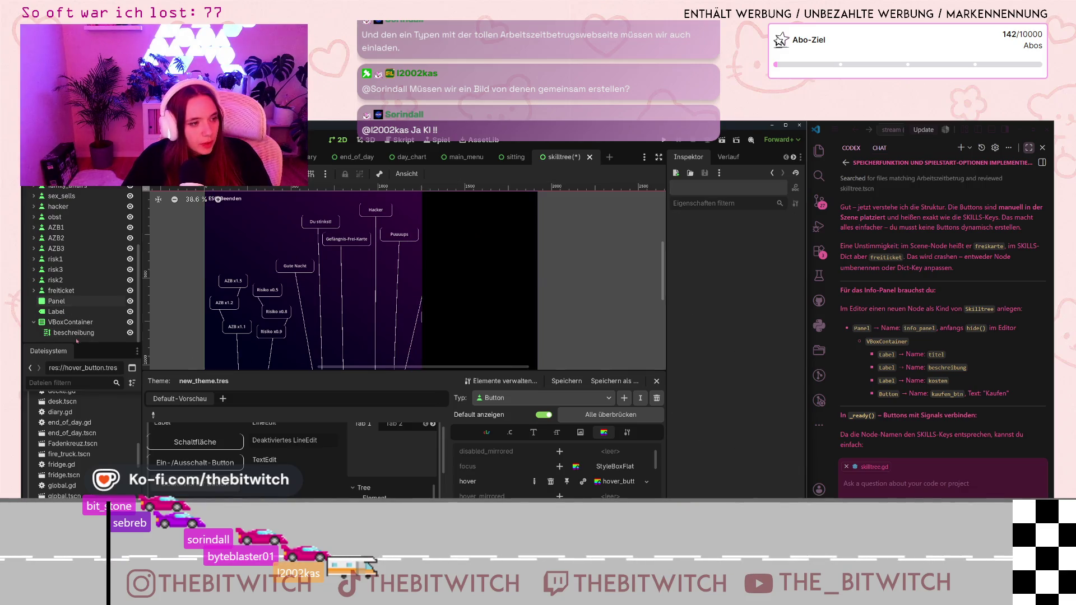
click(436, 174)
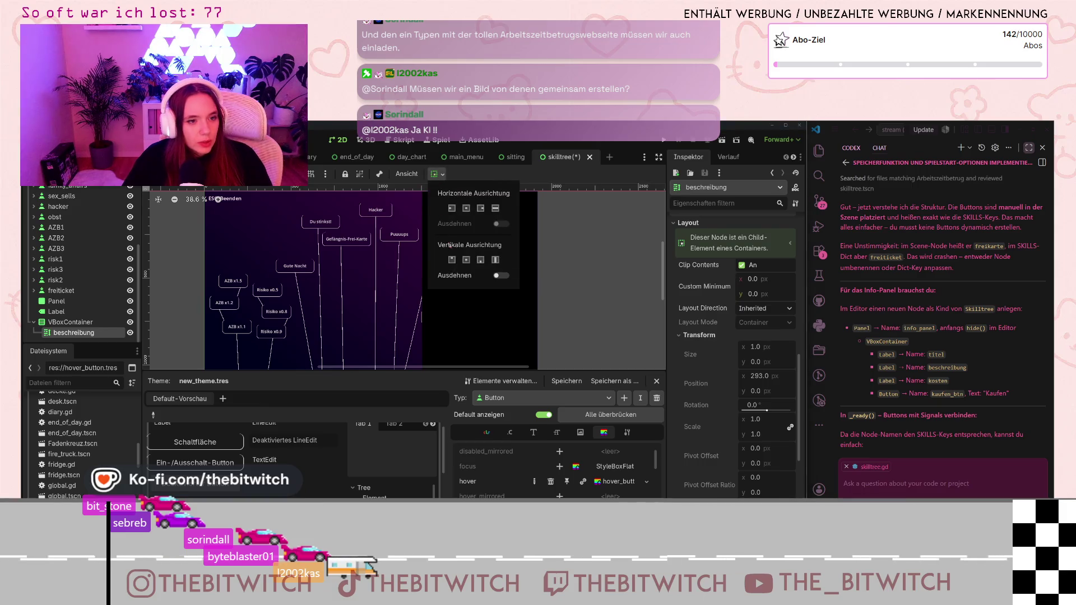
click(494, 209)
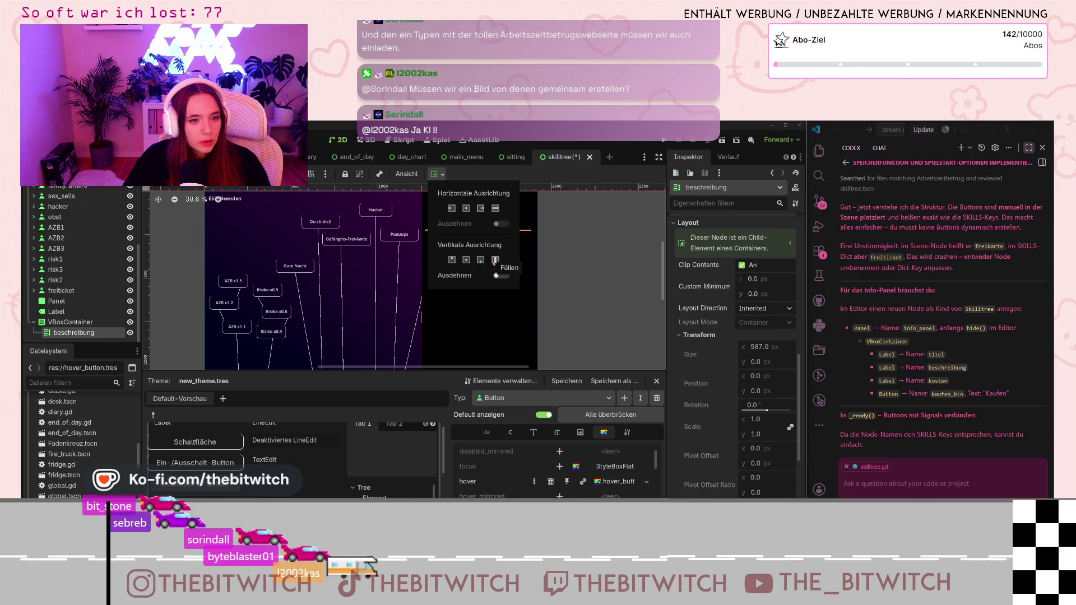
click(575, 305)
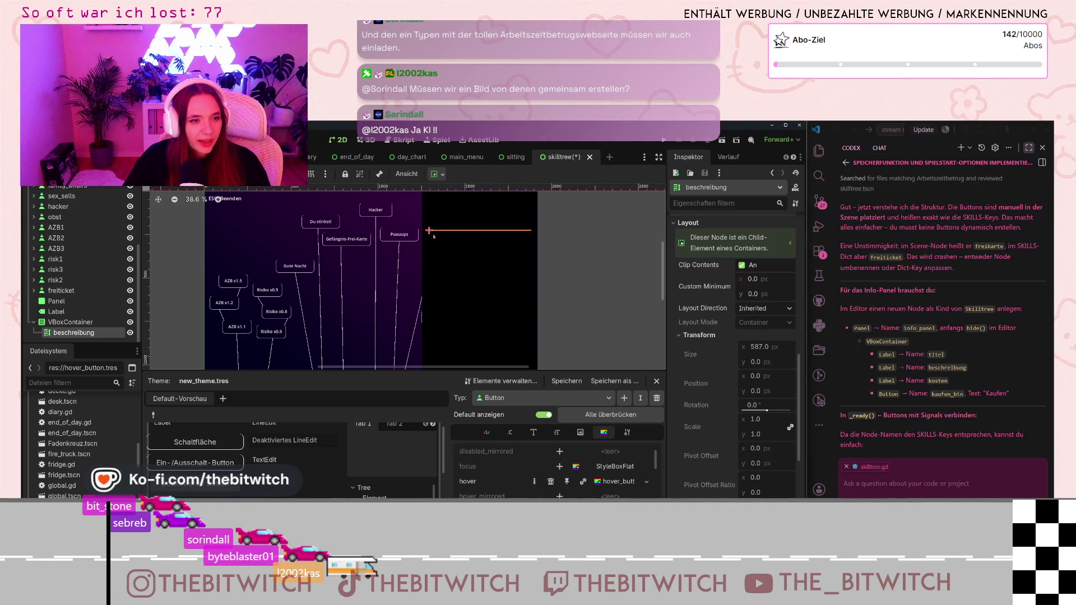
Set beschreibung to Fill both horizontally and vertically, and toggle its vertical Expand.
scroll(432, 237, up, 6)
scroll(421, 242, down, 3)
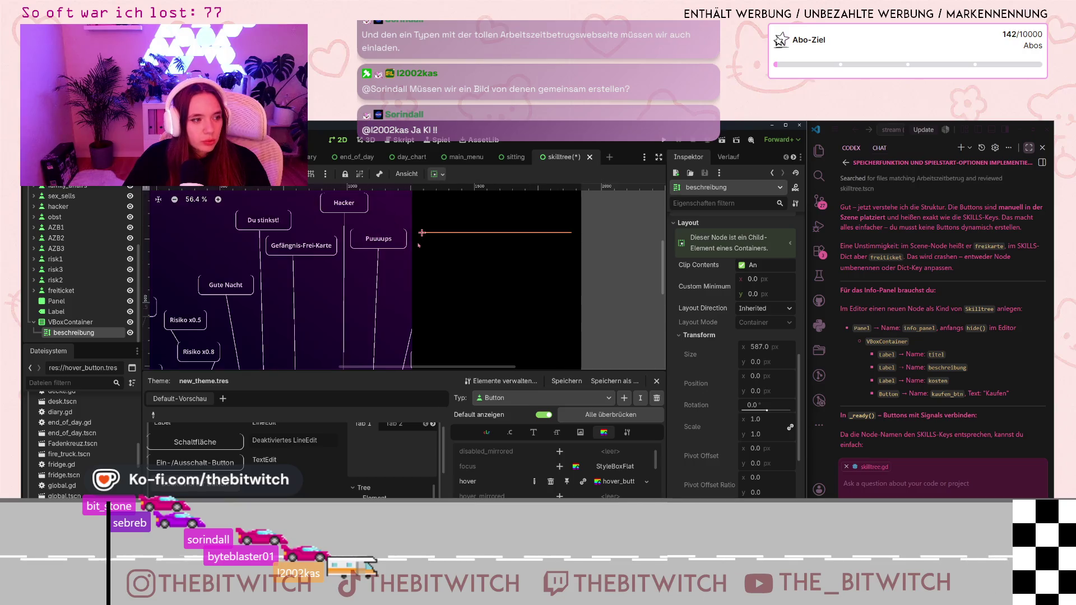
scroll(418, 245, down, 2)
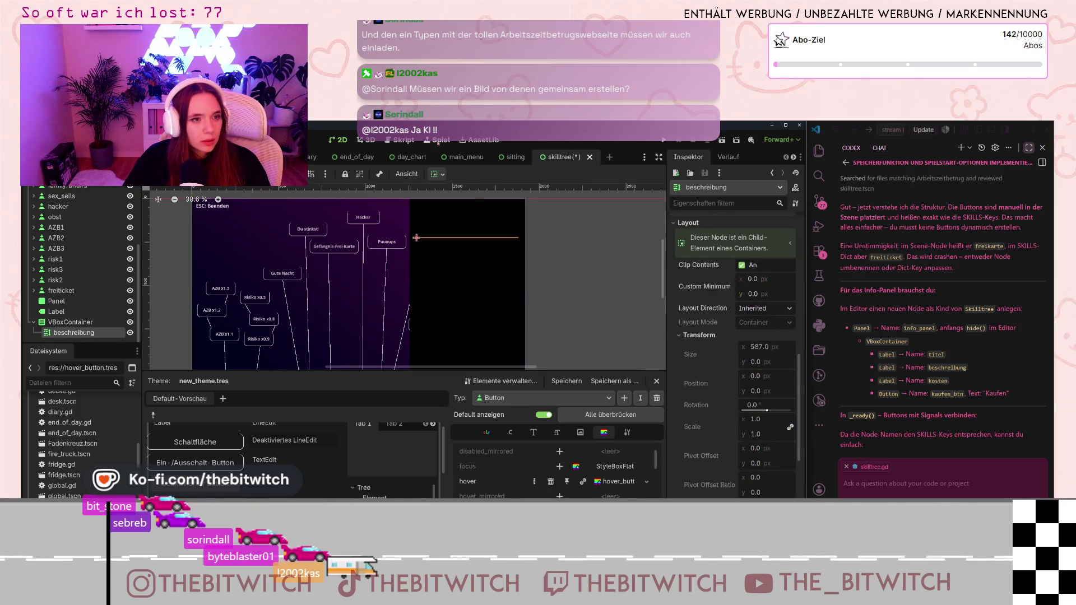
click(441, 175)
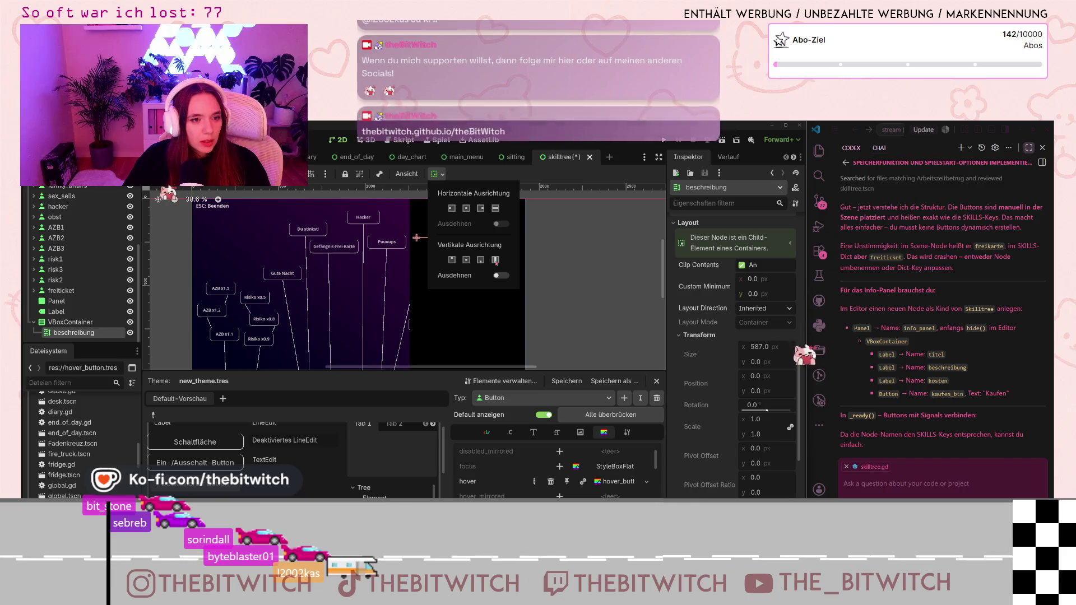
click(471, 211)
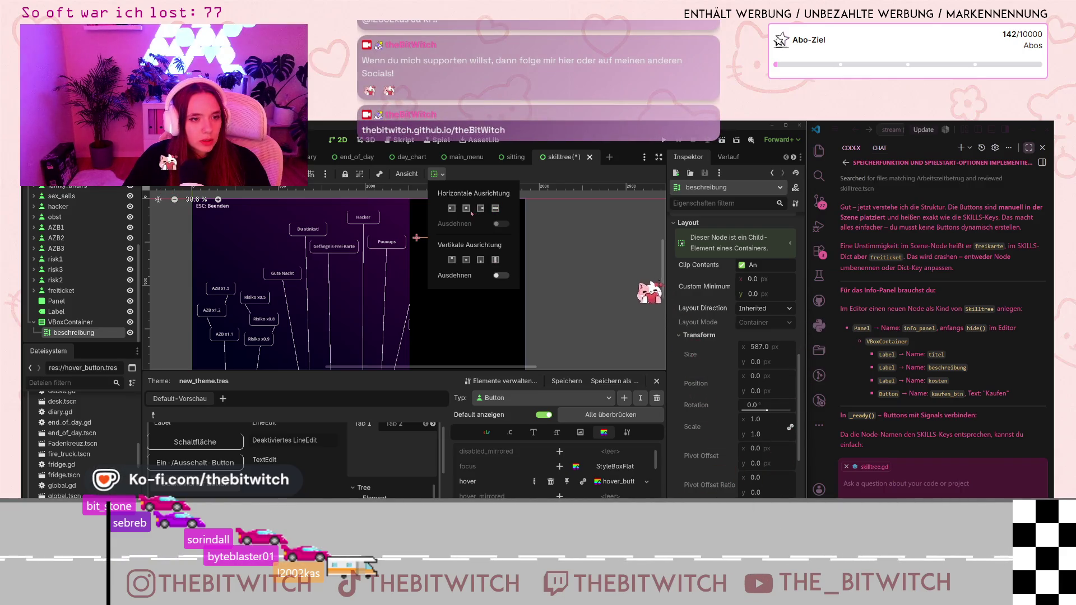
click(504, 276)
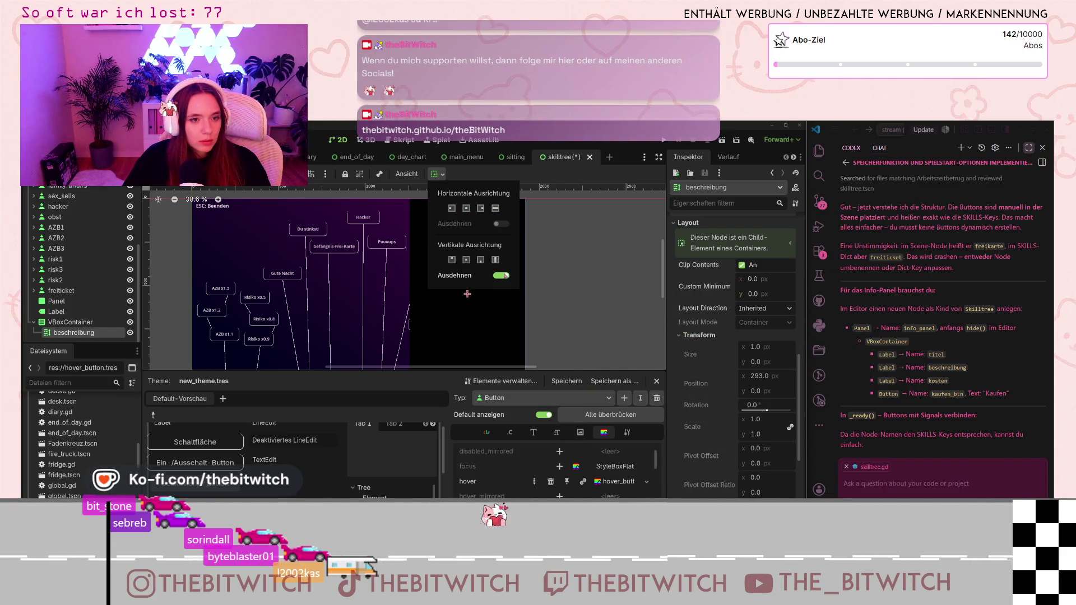
click(496, 208)
click(495, 260)
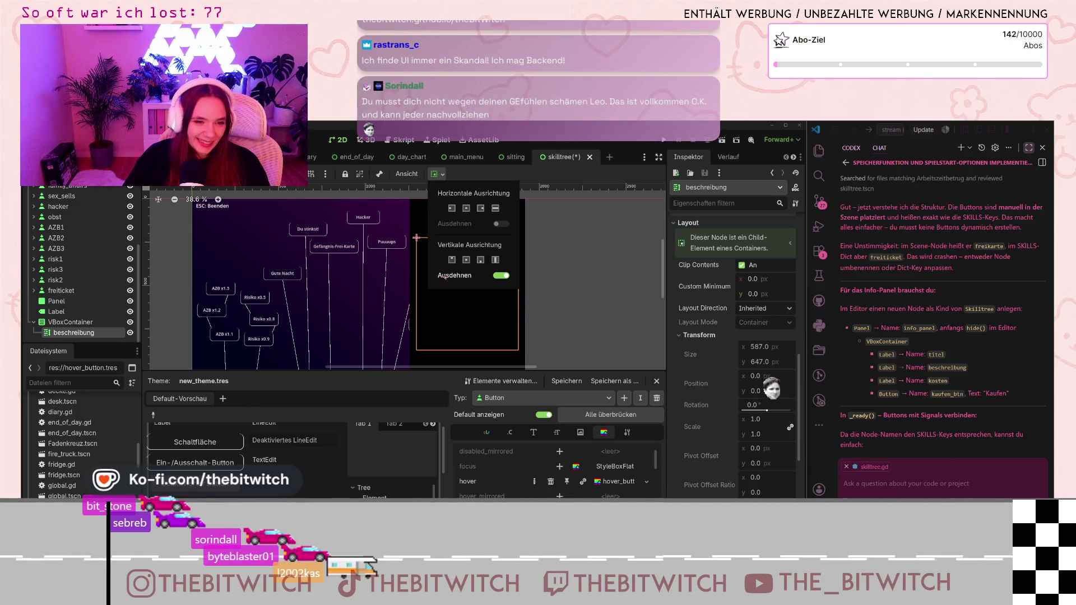
scroll(676, 326, up, 5)
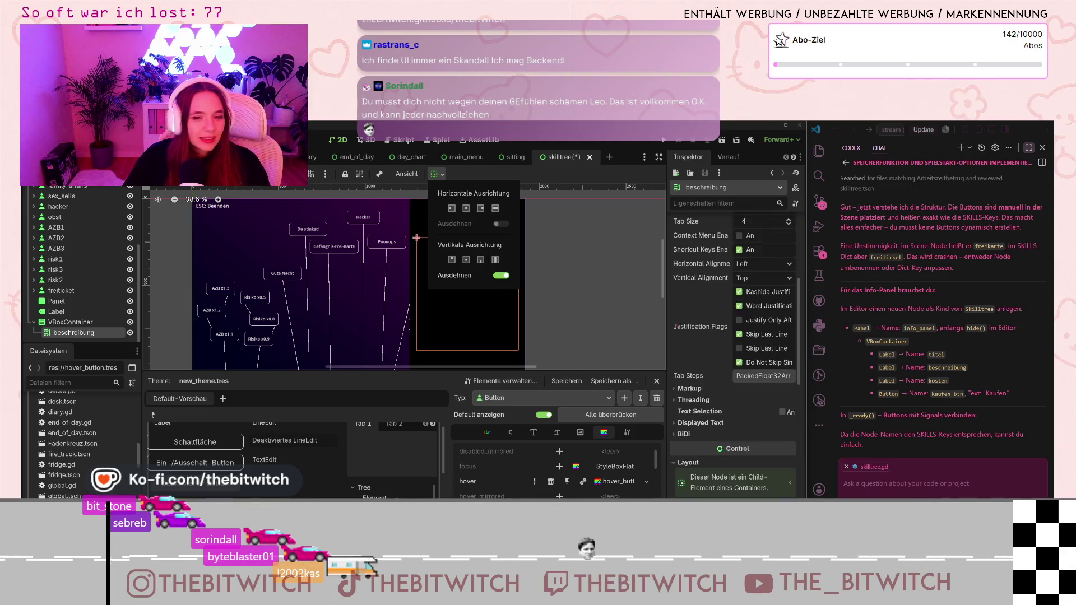
scroll(676, 326, up, 5)
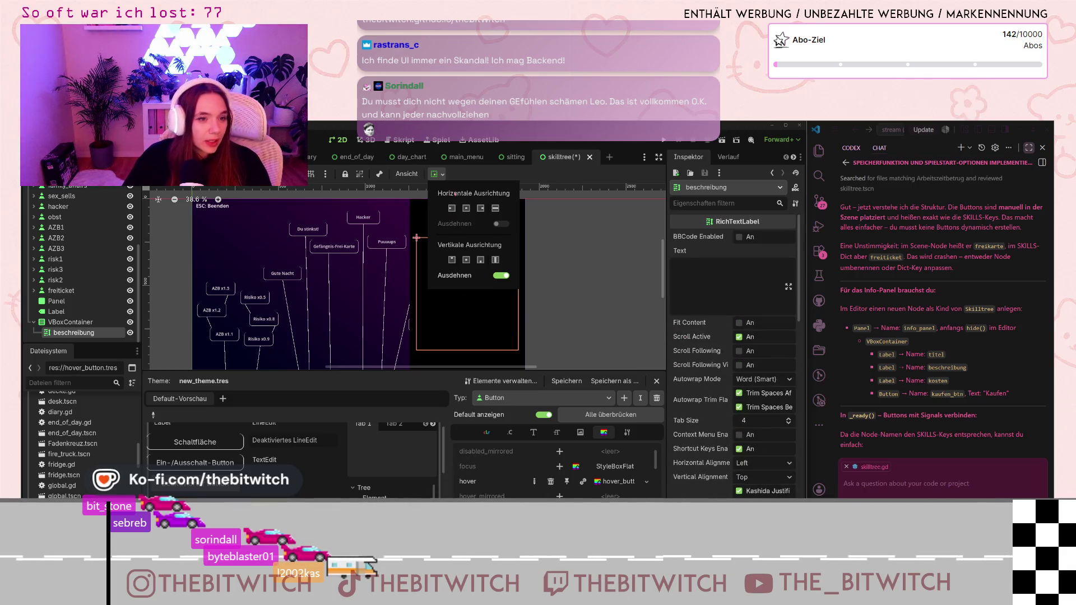
click(442, 178)
click(442, 178)
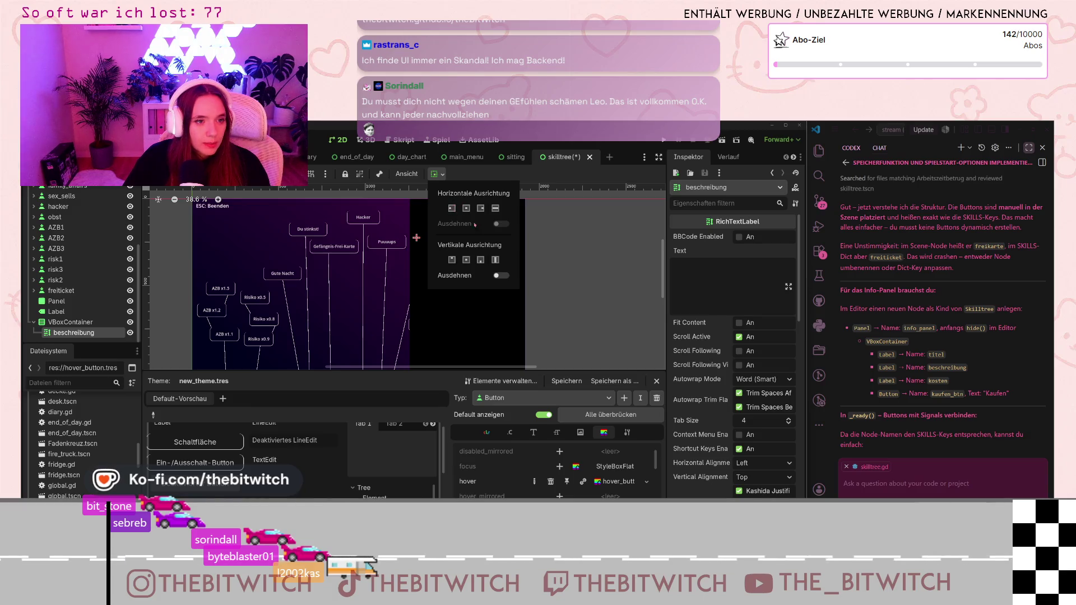
Close the container sizing options and select the beschreibung label in the Scene dock.
key(Escape)
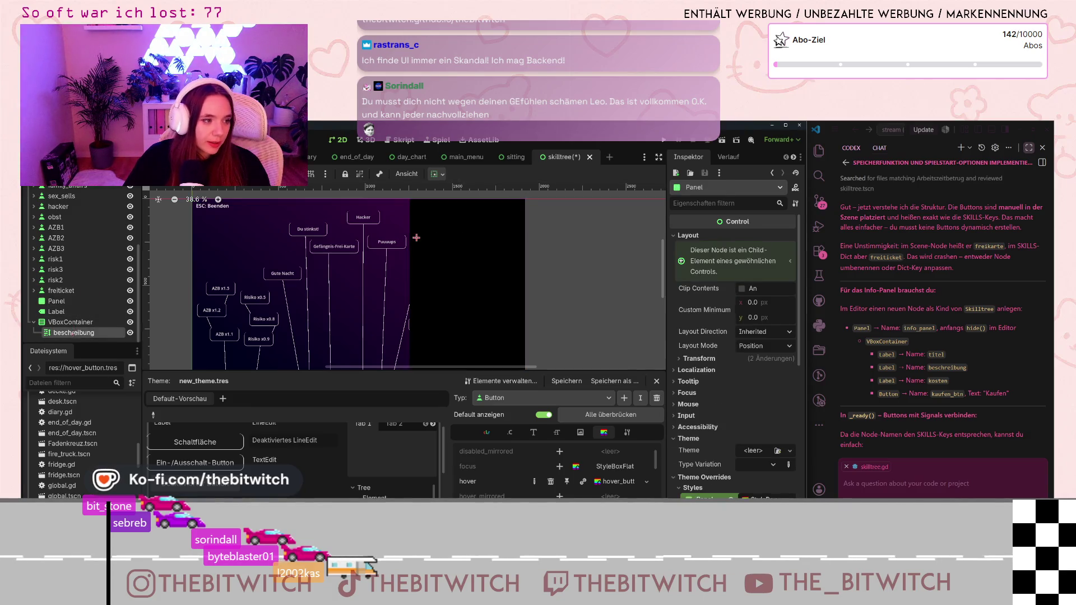
scroll(695, 308, down, 5)
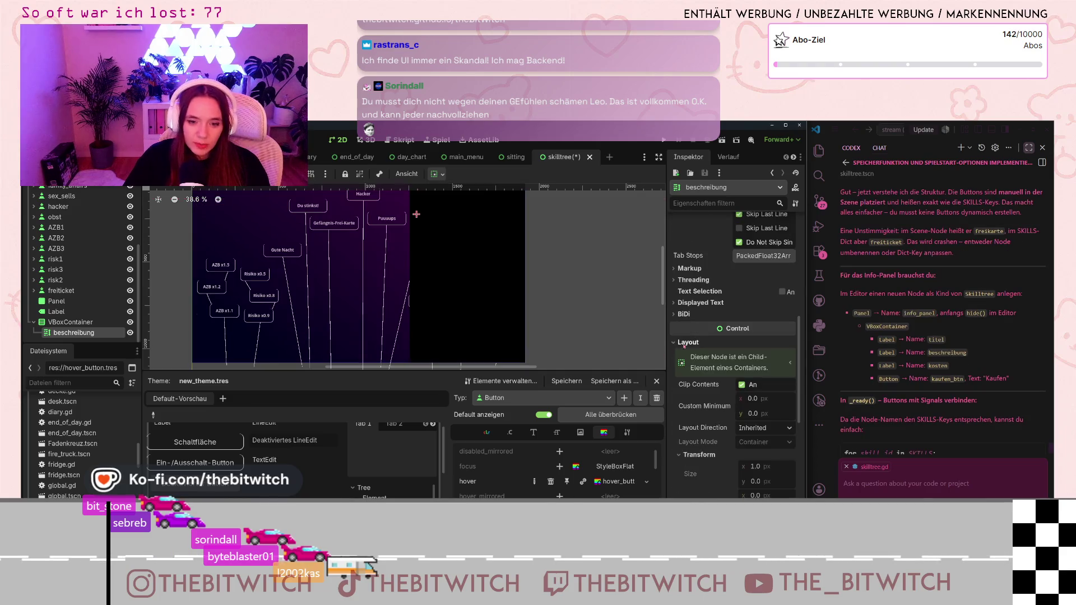
scroll(727, 375, down, 3)
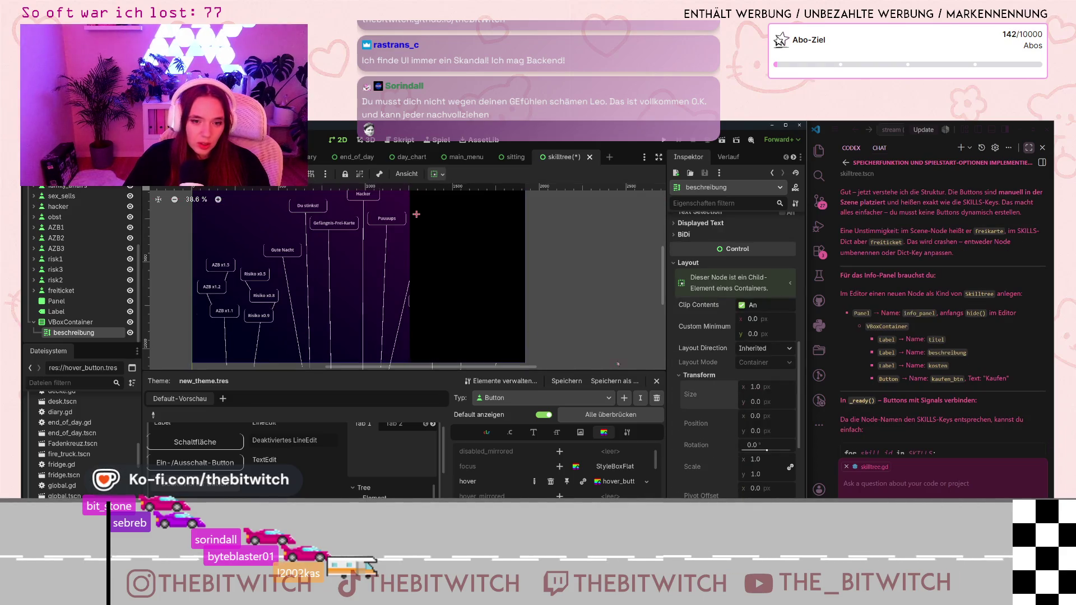
scroll(282, 273, down, 2)
click(70, 322)
click(73, 333)
scroll(516, 256, up, 3)
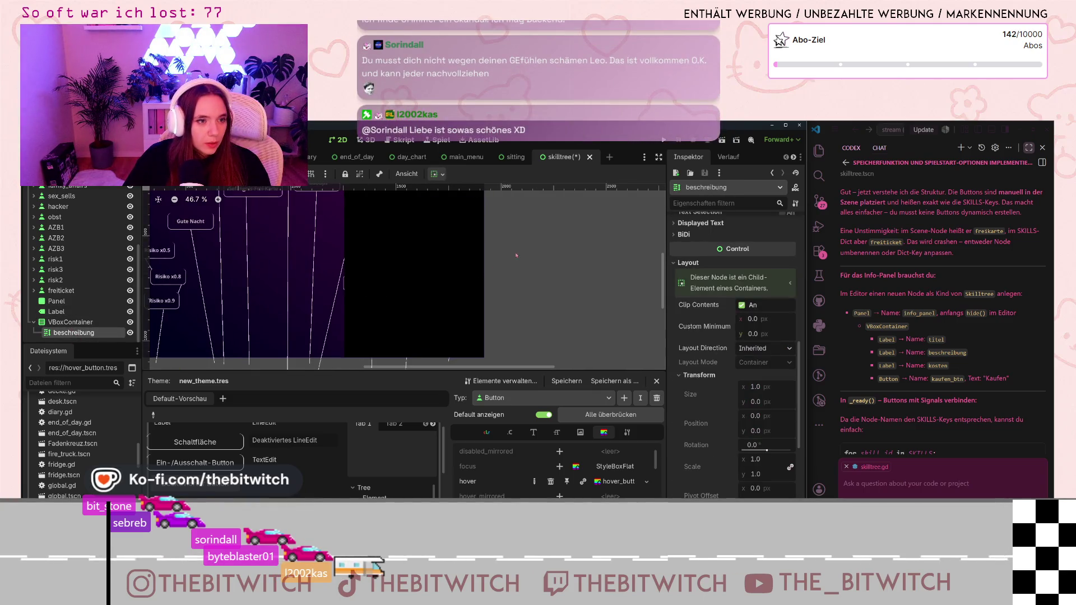
drag(517, 255, 524, 330)
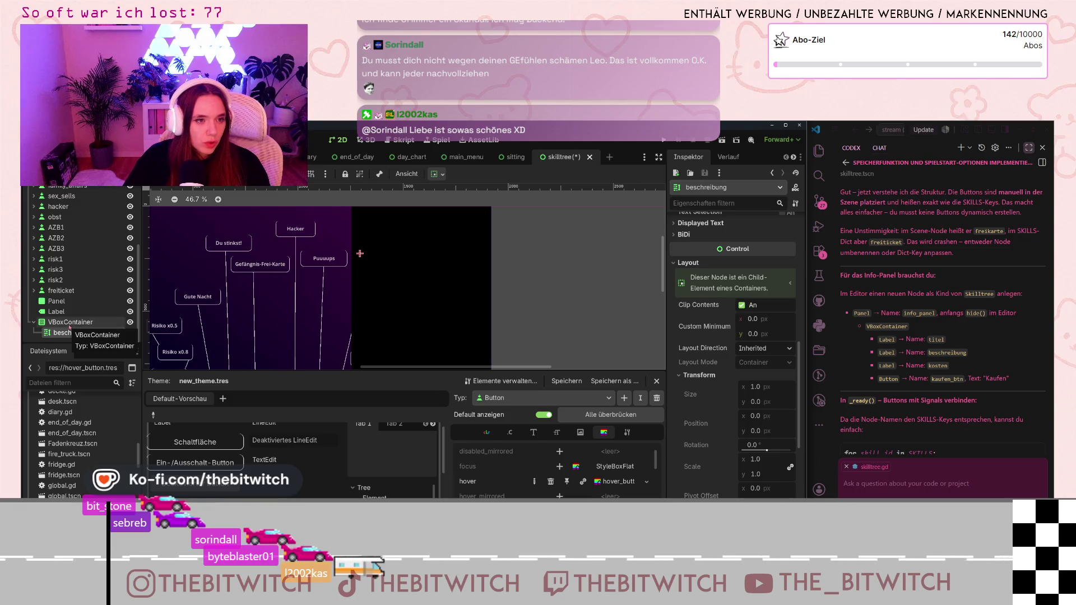
click(407, 173)
click(406, 174)
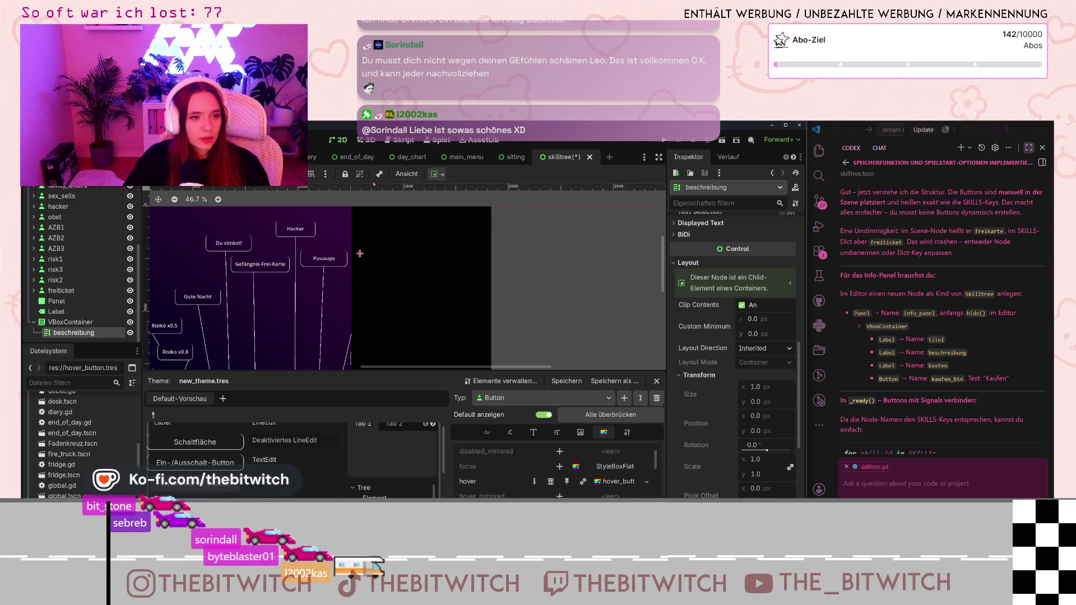
Delete the beschreibung node and its children, confirming the dialog.
click(68, 322)
click(74, 333)
key(Delete)
click(499, 345)
right_click(70, 333)
Add a new RichTextLabel under the VBoxContainer and give it the test text 'hjilhil'.
click(128, 291)
text(labe)
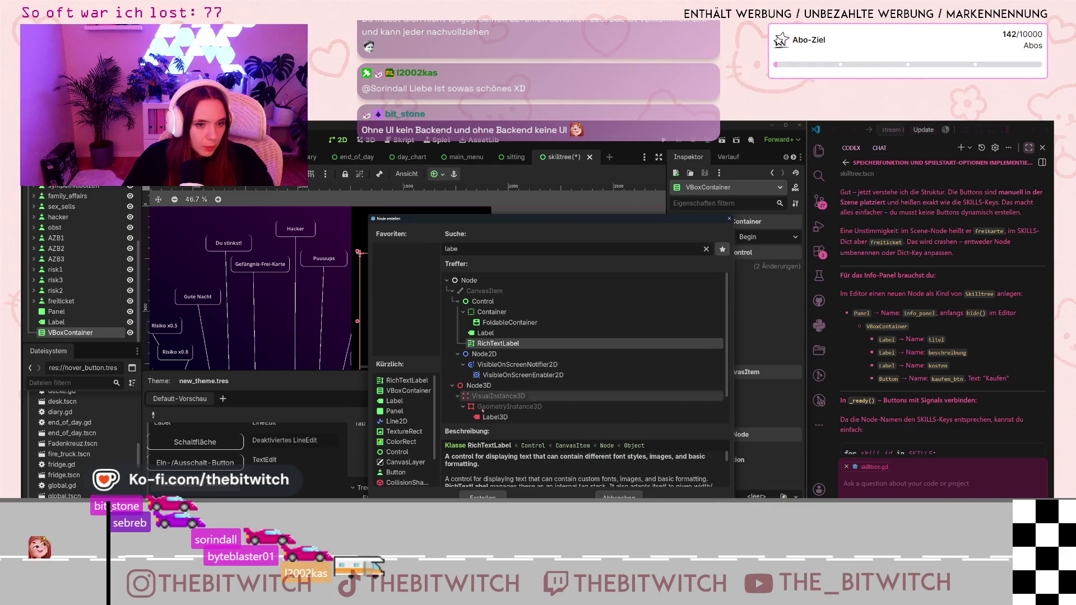
click(478, 494)
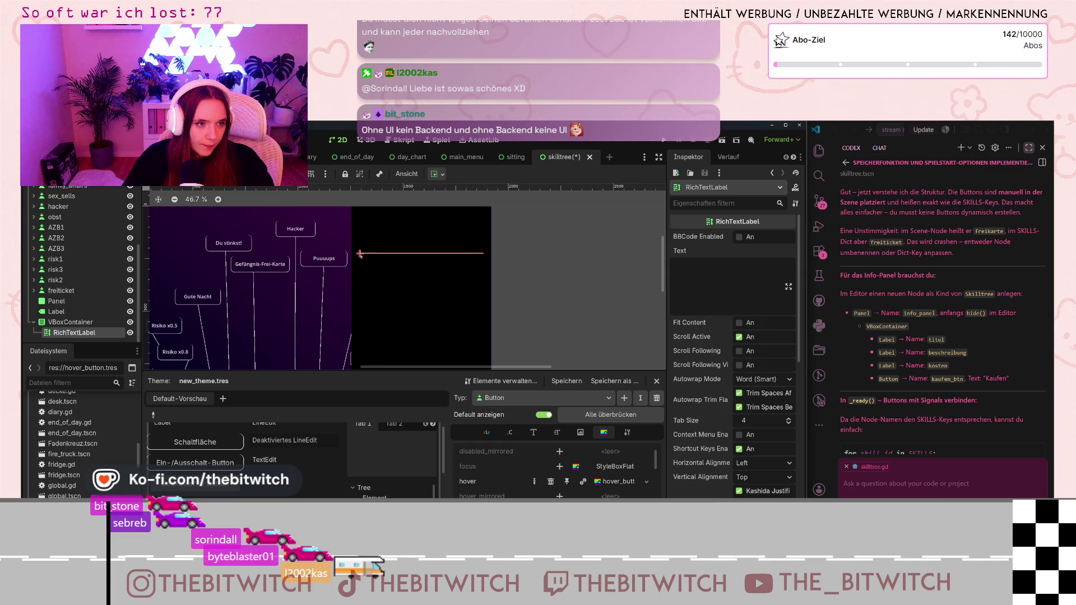
click(682, 274)
text(hjilhil)
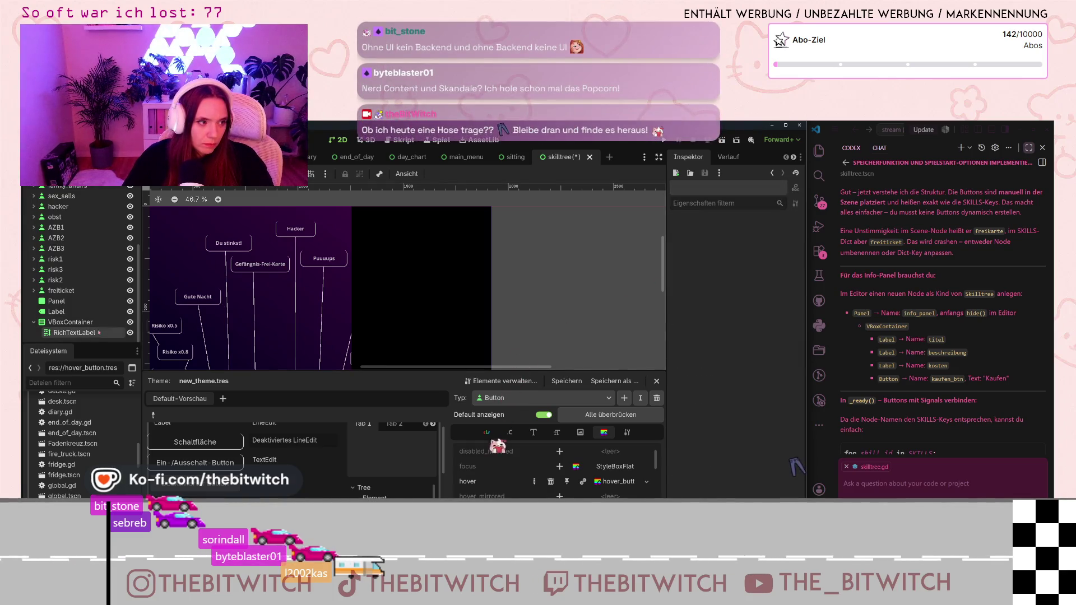
scroll(704, 292, down, 3)
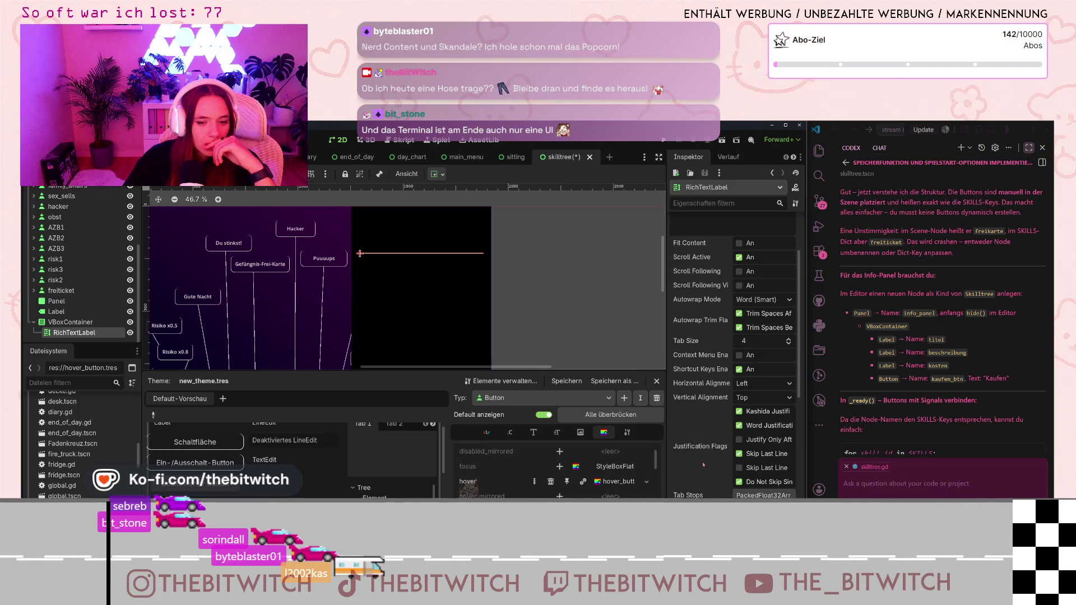
scroll(701, 468, down, 4)
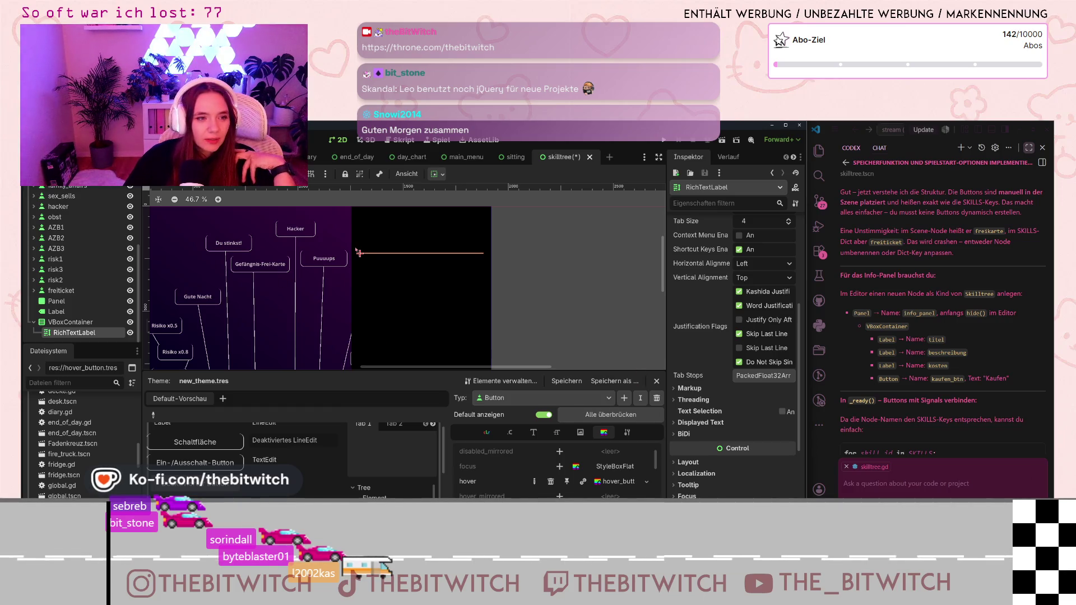
Turn on Fit Content for the RichTextLabel in the Inspector.
scroll(360, 253, up, 4)
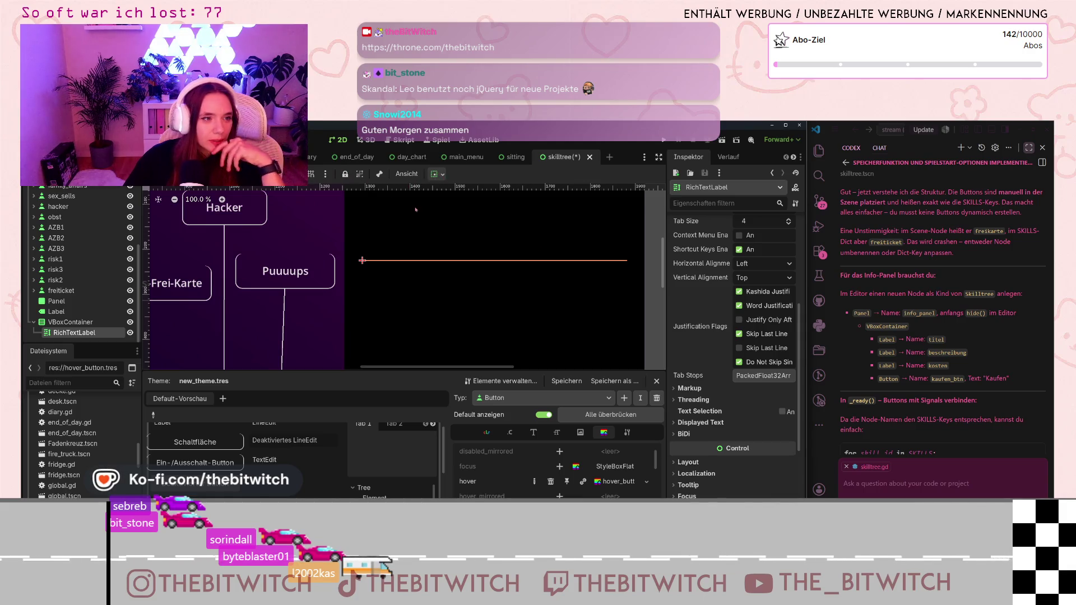
scroll(723, 373, up, 3)
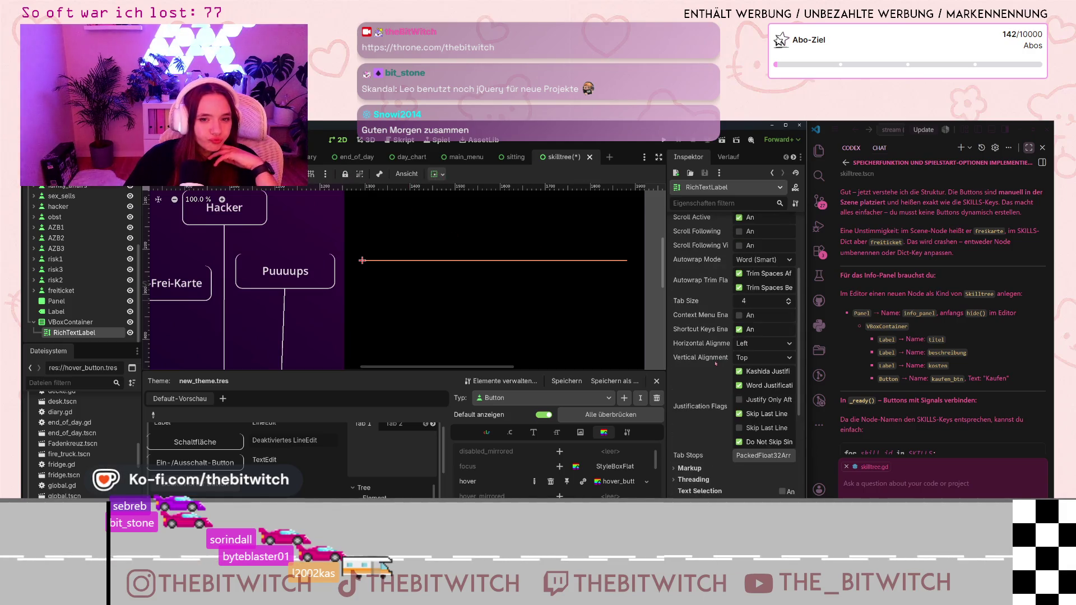
scroll(709, 370, up, 4)
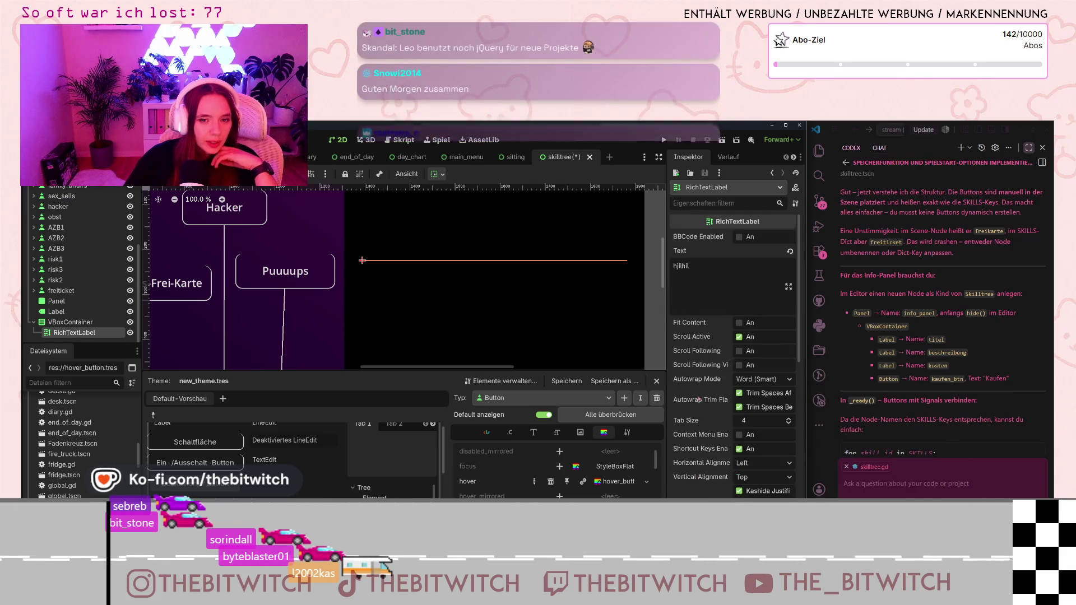
click(739, 324)
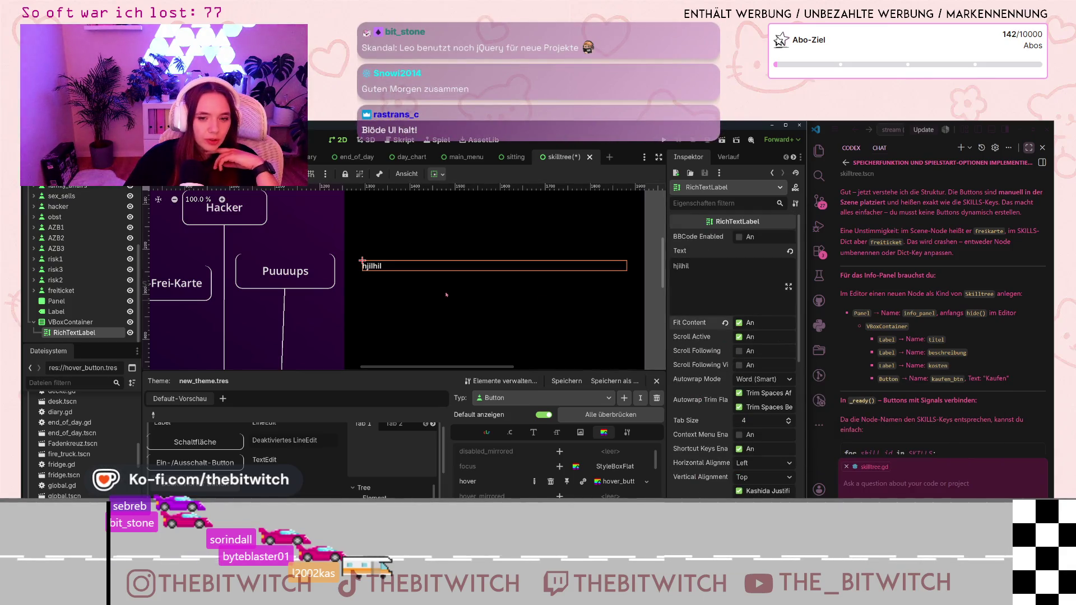
Clear the placeholder text from the RichTextLabel's Text field.
scroll(473, 309, down, 2)
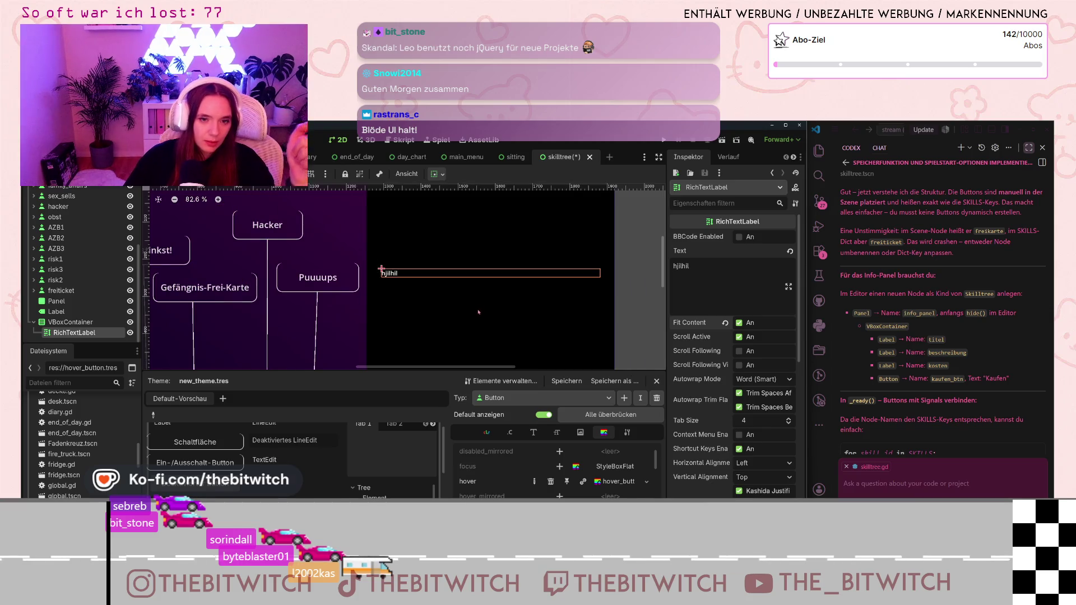
scroll(479, 312, down, 2)
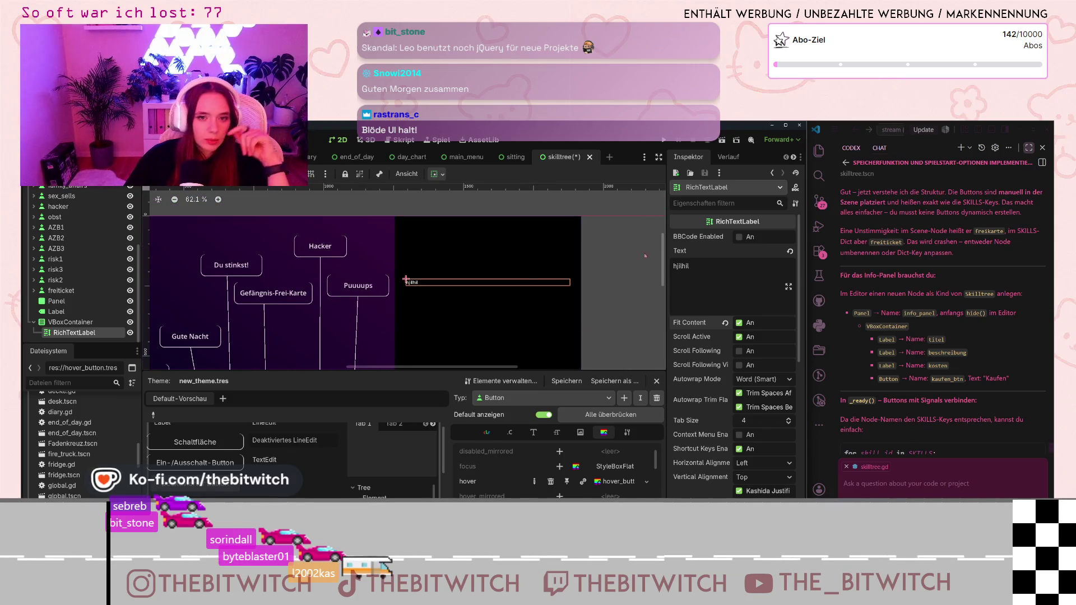
click(701, 266)
key(ctrl+a)
key(BackSpace)
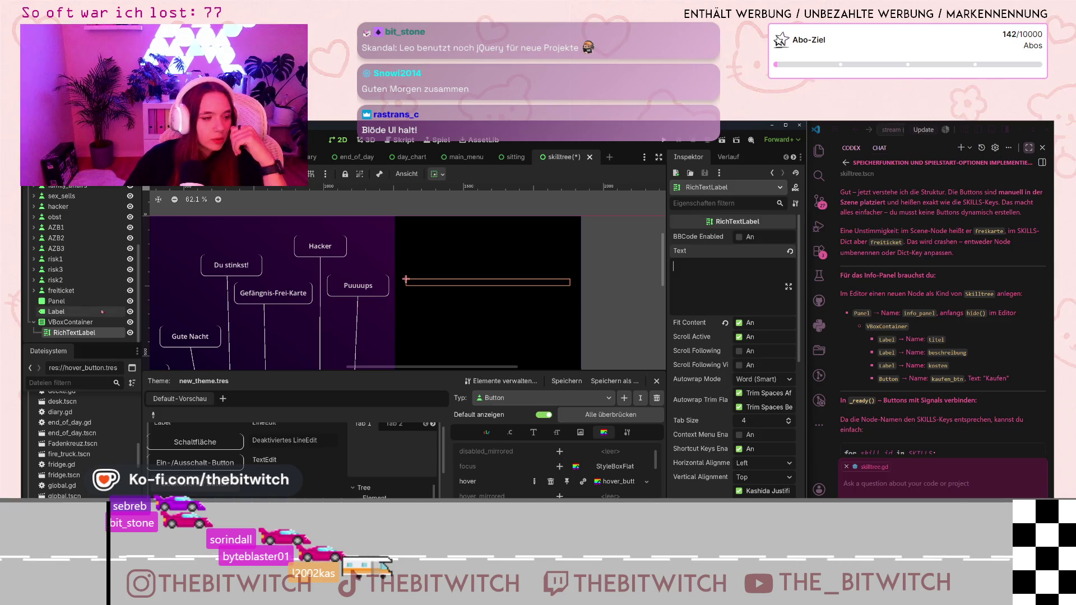
Rename the RichTextLabel to 'beschreibung', duplicate it and name the copy 'kosten'.
double_click(77, 333)
text(beschreibung)
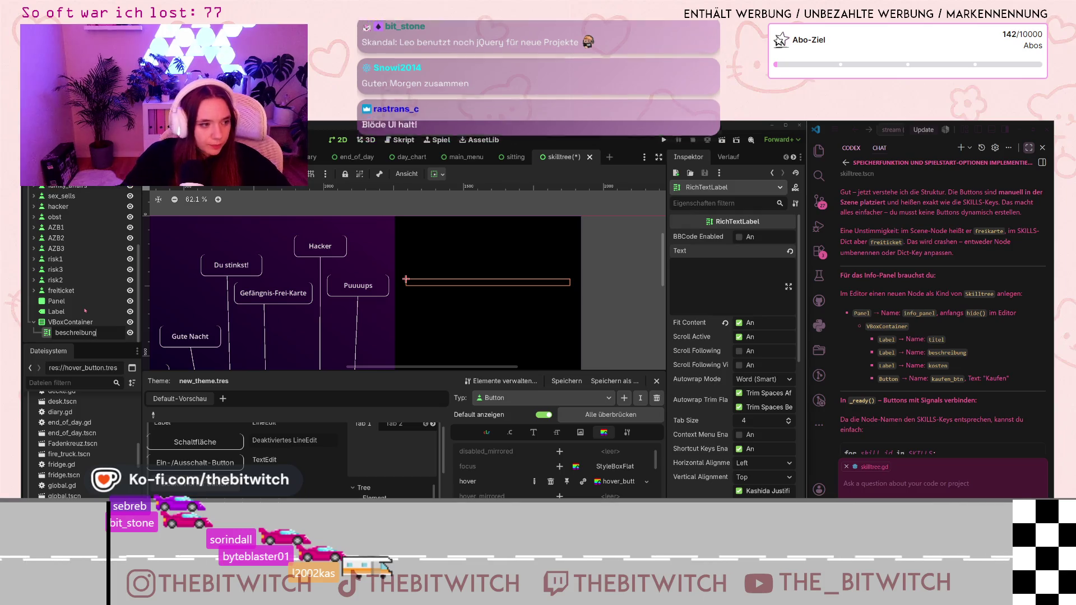
key(Return)
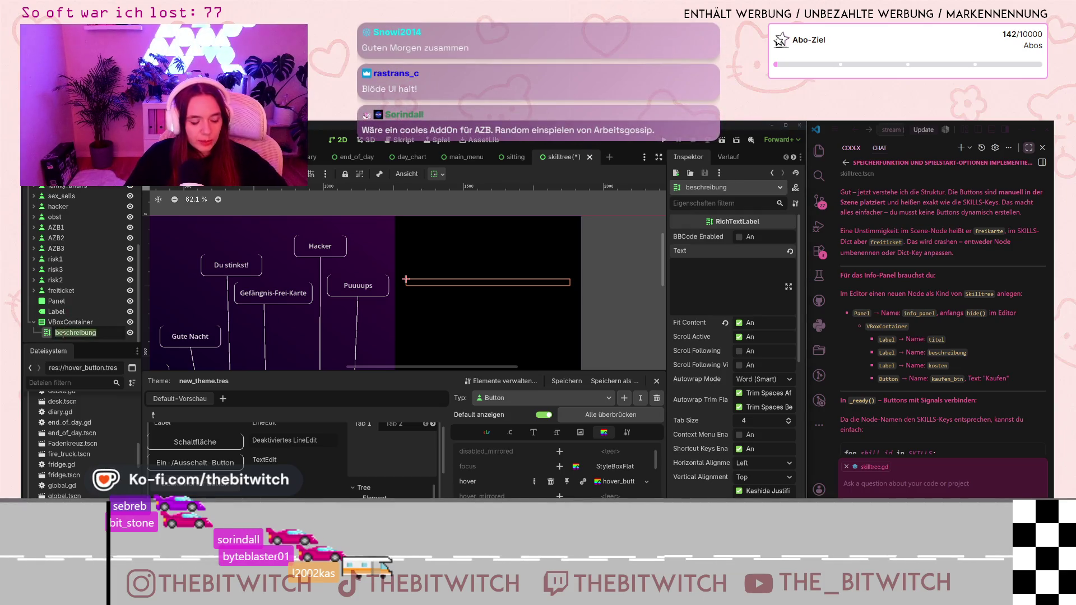
right_click(52, 333)
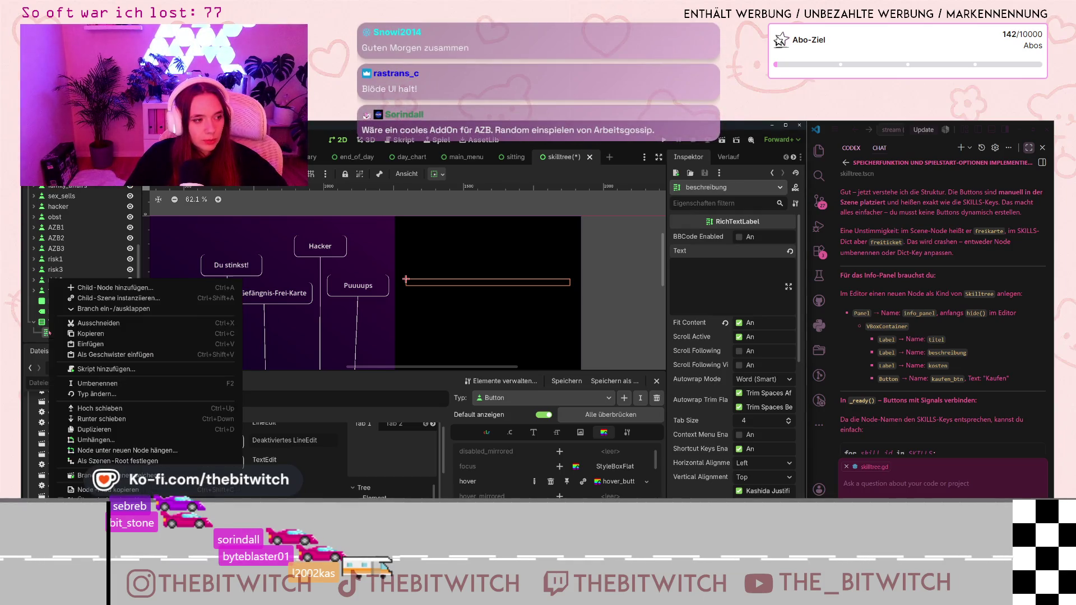
click(94, 430)
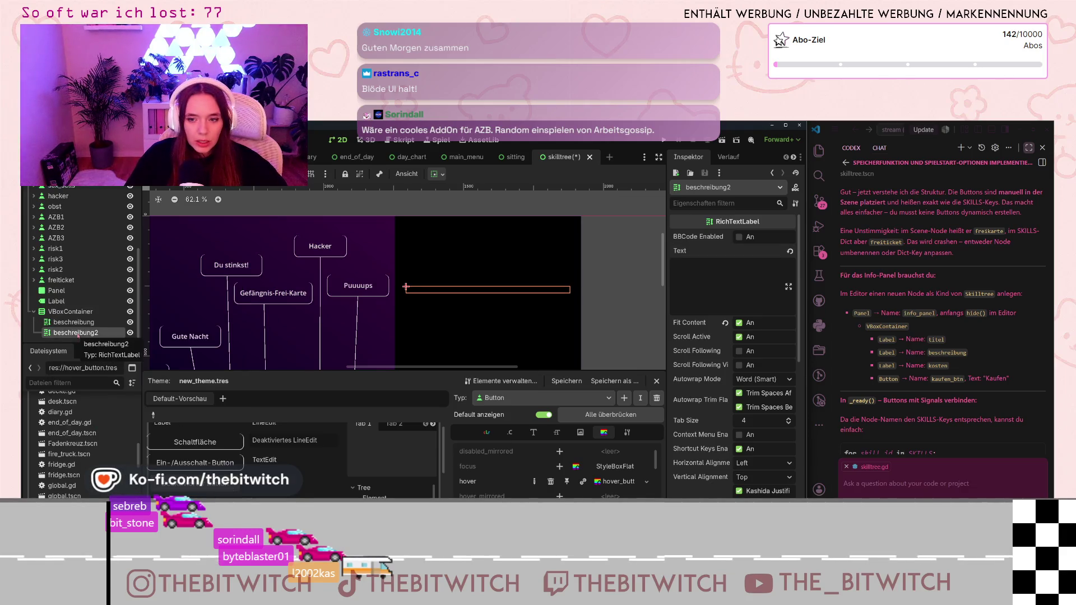
double_click(77, 334)
text(kosten)
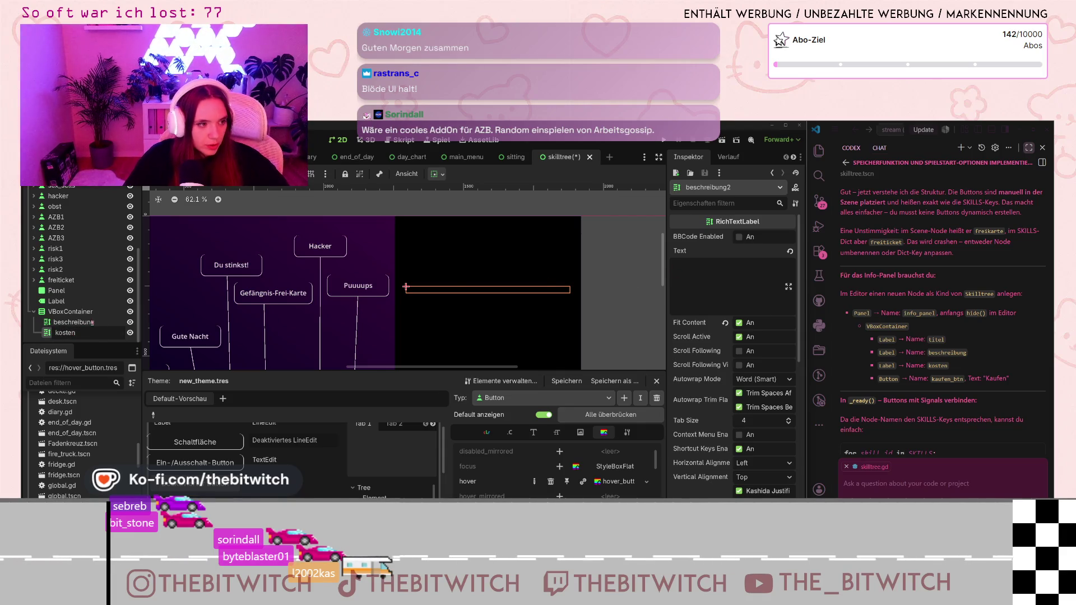
key(Return)
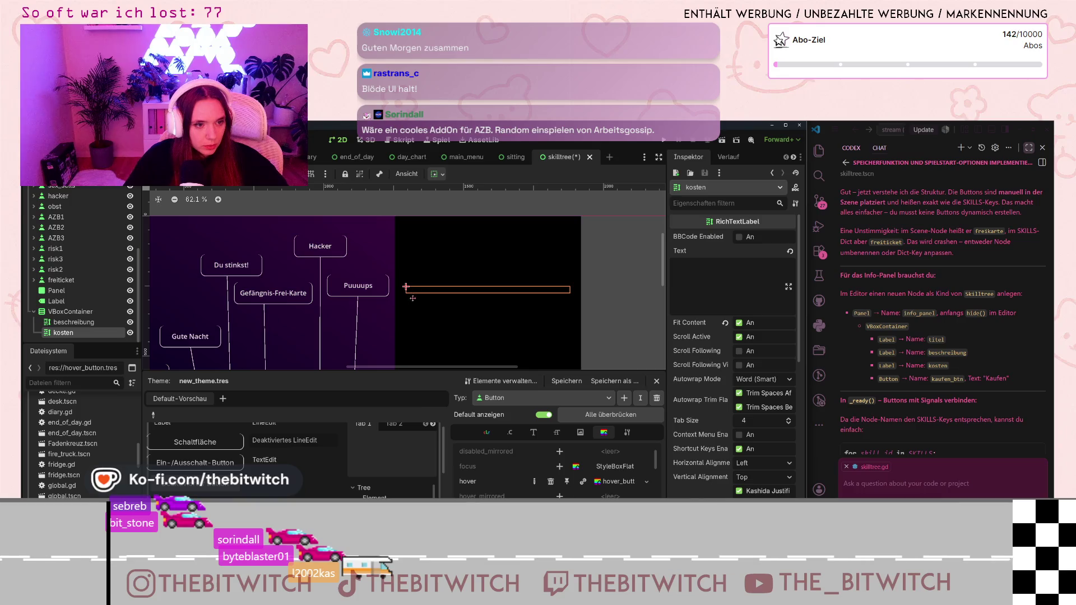
click(413, 297)
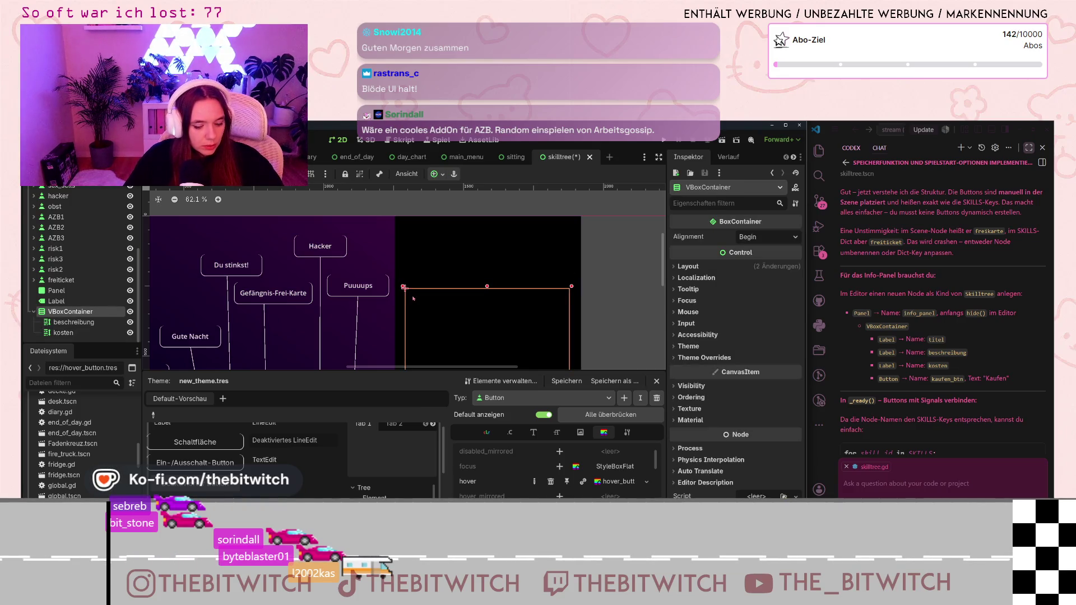
click(73, 323)
click(79, 335)
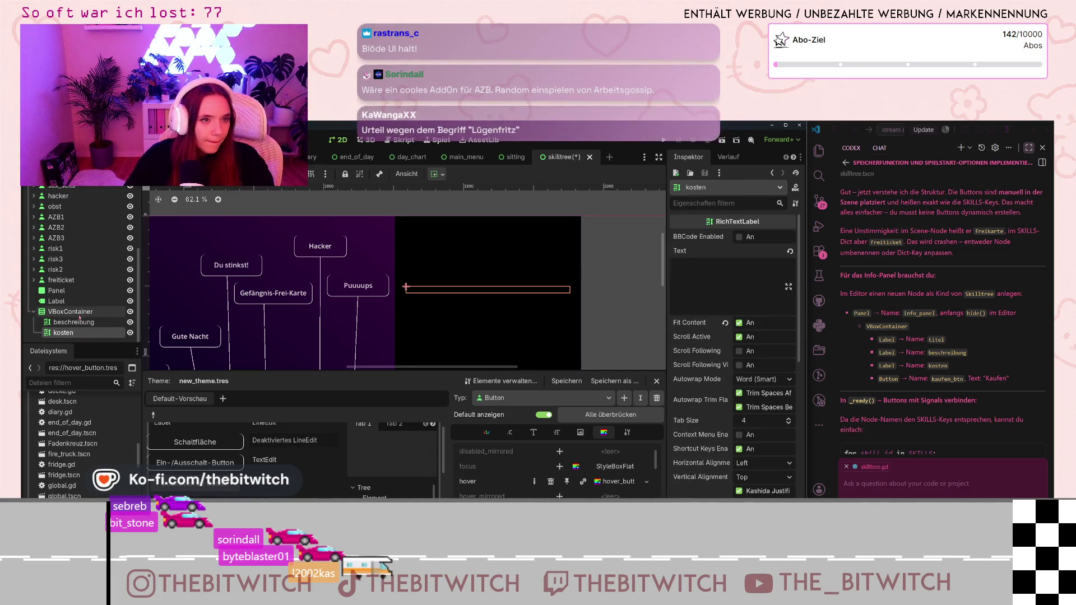
click(79, 313)
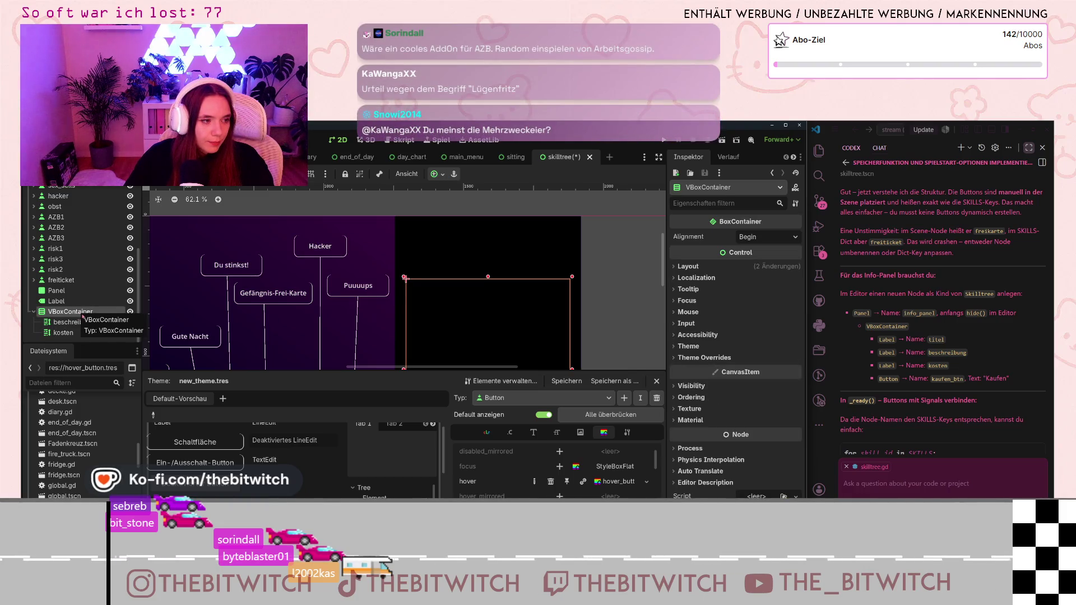
click(442, 177)
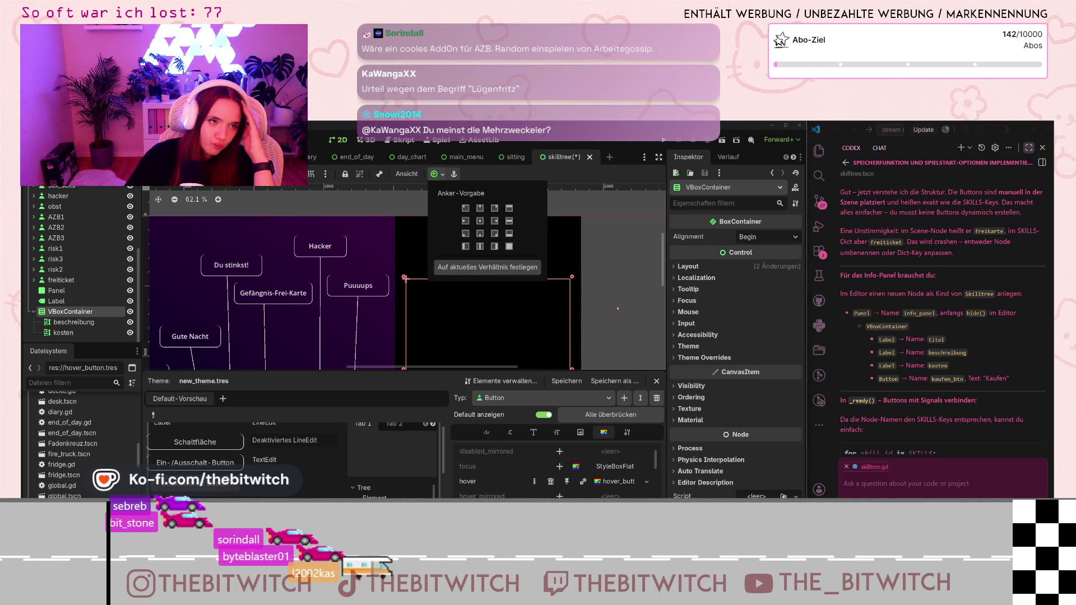
click(617, 308)
click(73, 323)
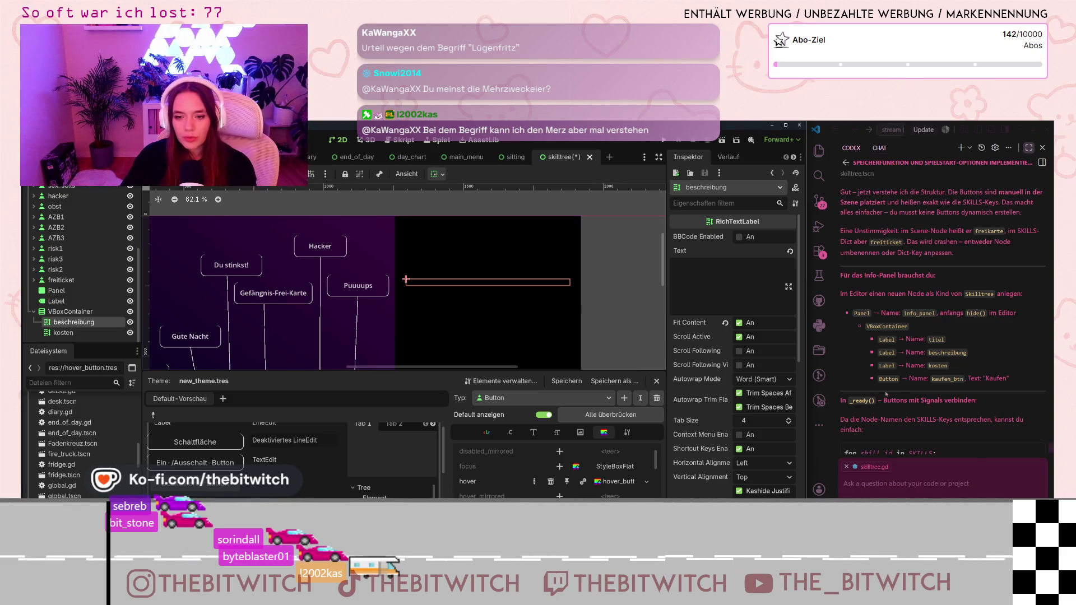
scroll(937, 380, down, 1)
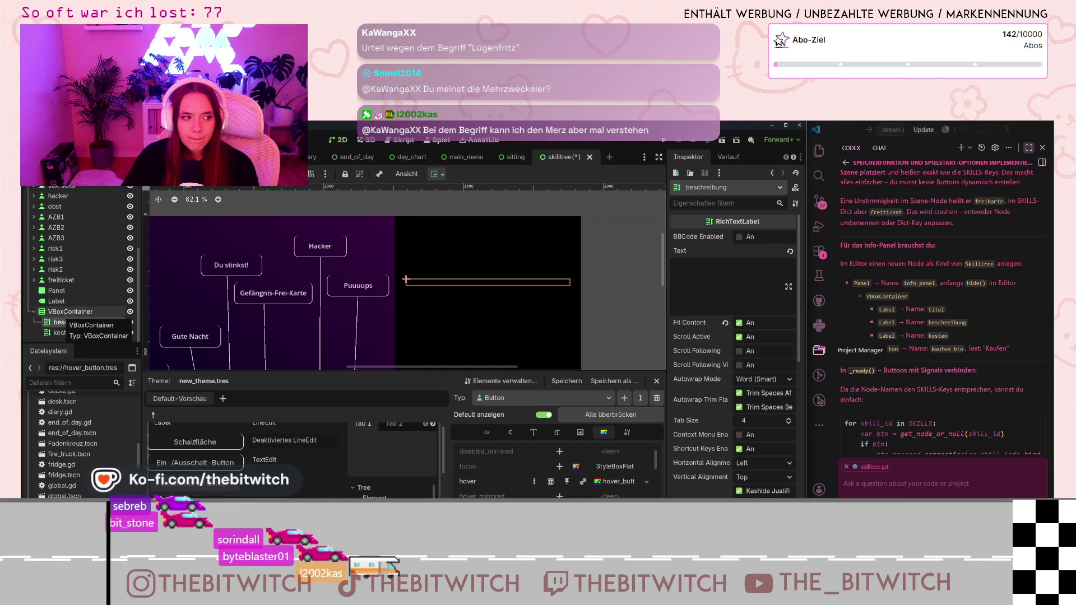
Nest the Label and the VBoxContainer inside the Panel.
click(56, 302)
key(Up)
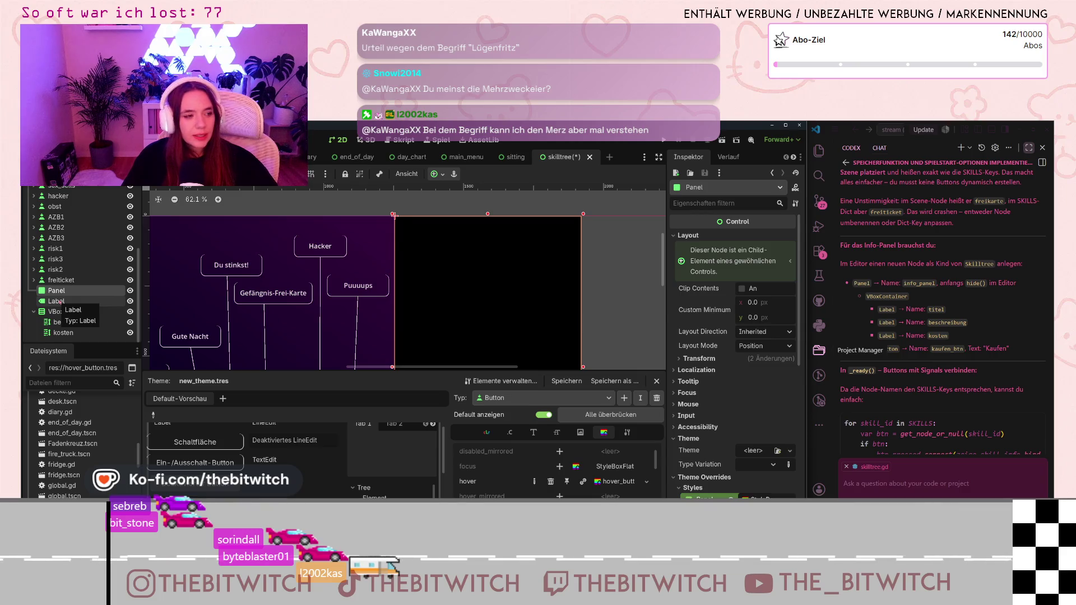
click(60, 303)
drag(66, 312, 64, 302)
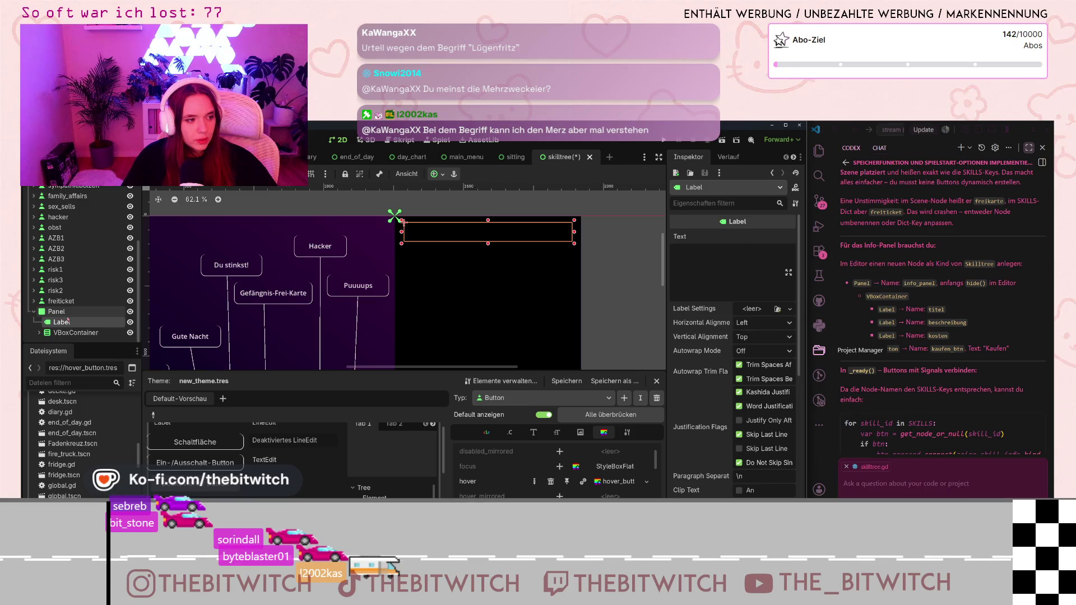
Rename the Label node to 'titel' and expand the VBoxContainer to show its labels.
double_click(63, 323)
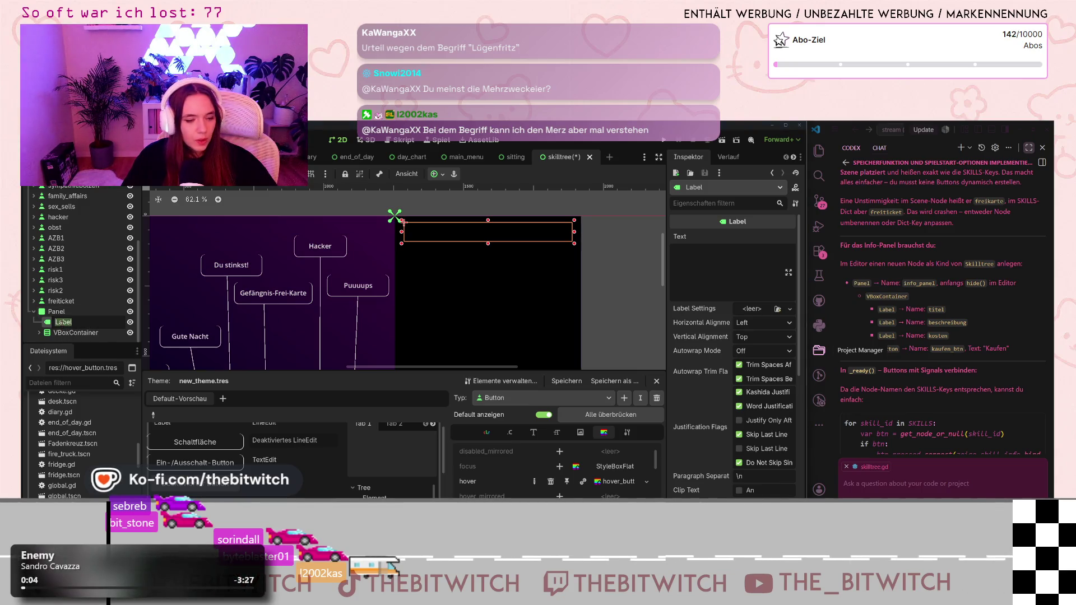
text(title)
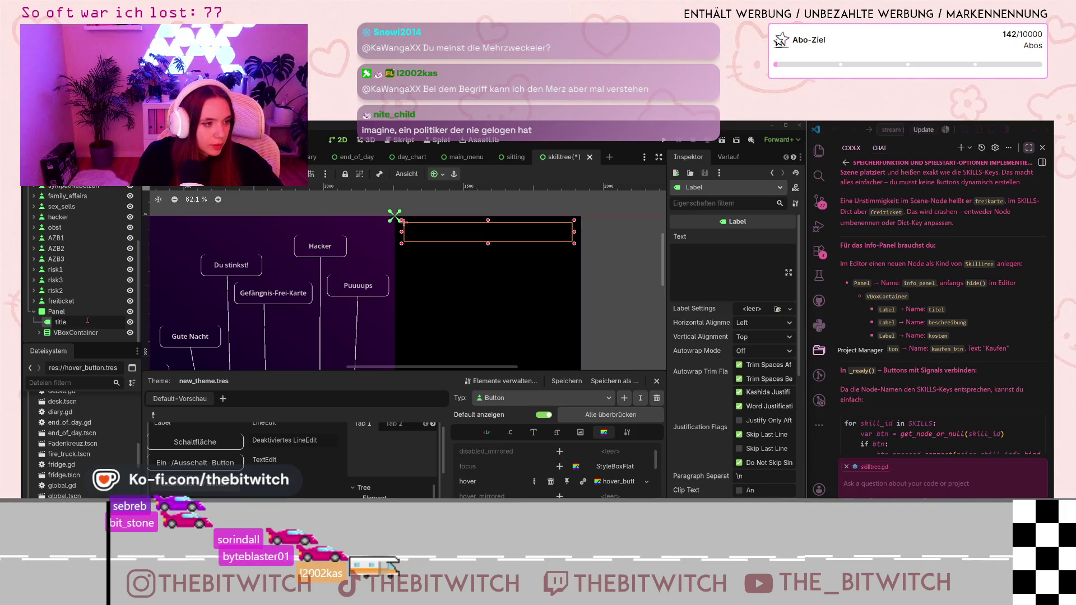
key(Return)
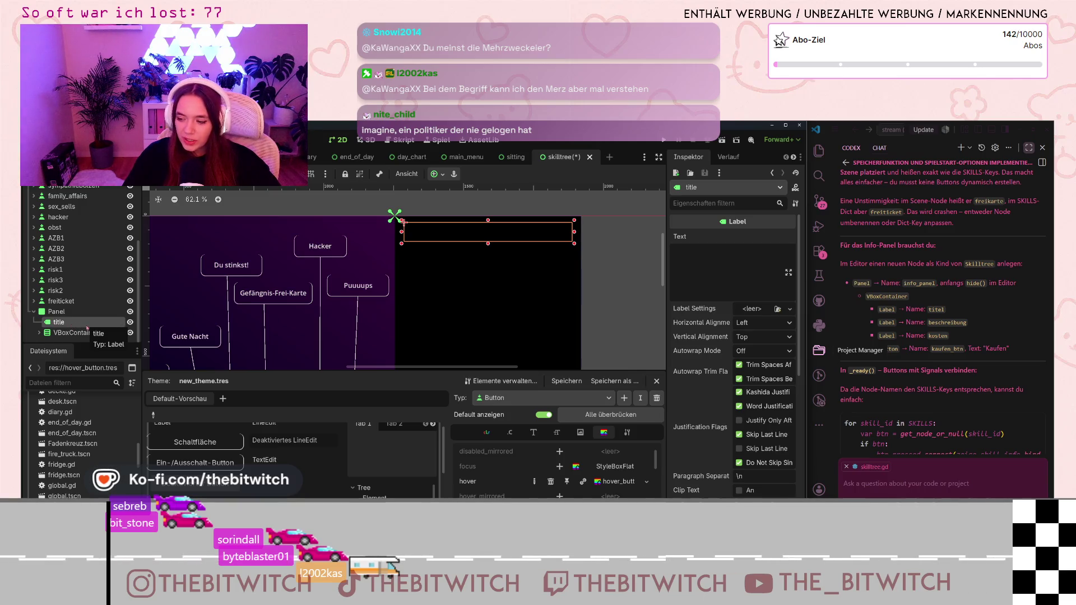
double_click(85, 324)
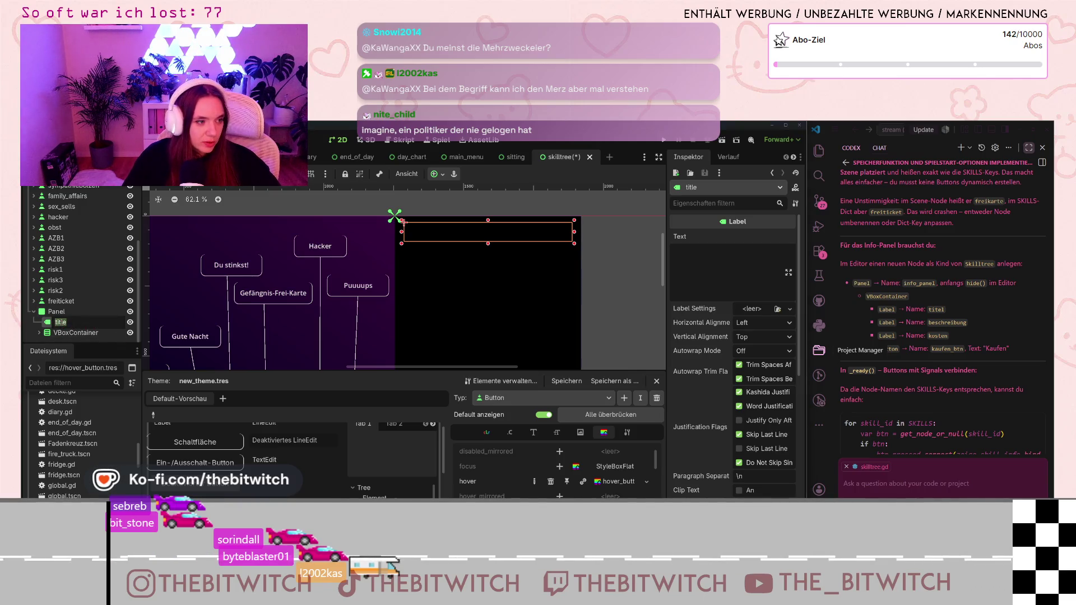
text(titel)
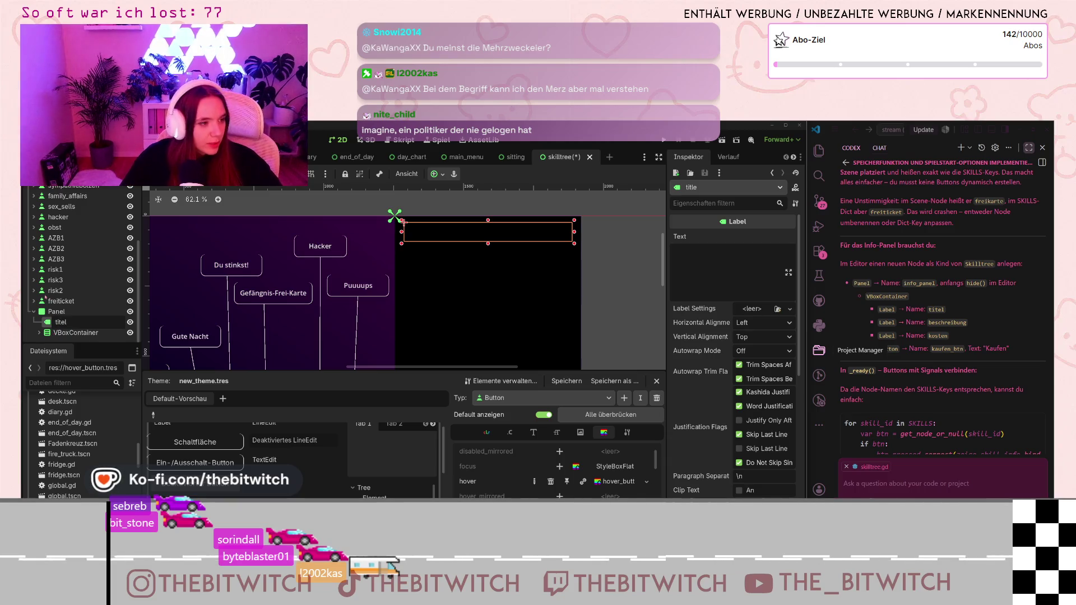
key(Return)
click(39, 333)
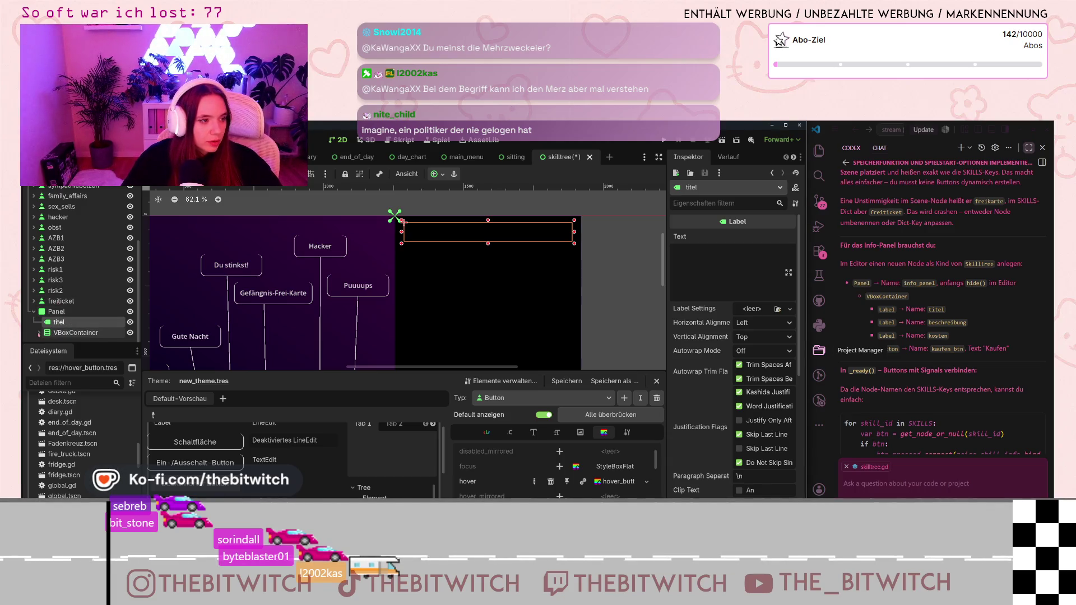
scroll(97, 328, down, 1)
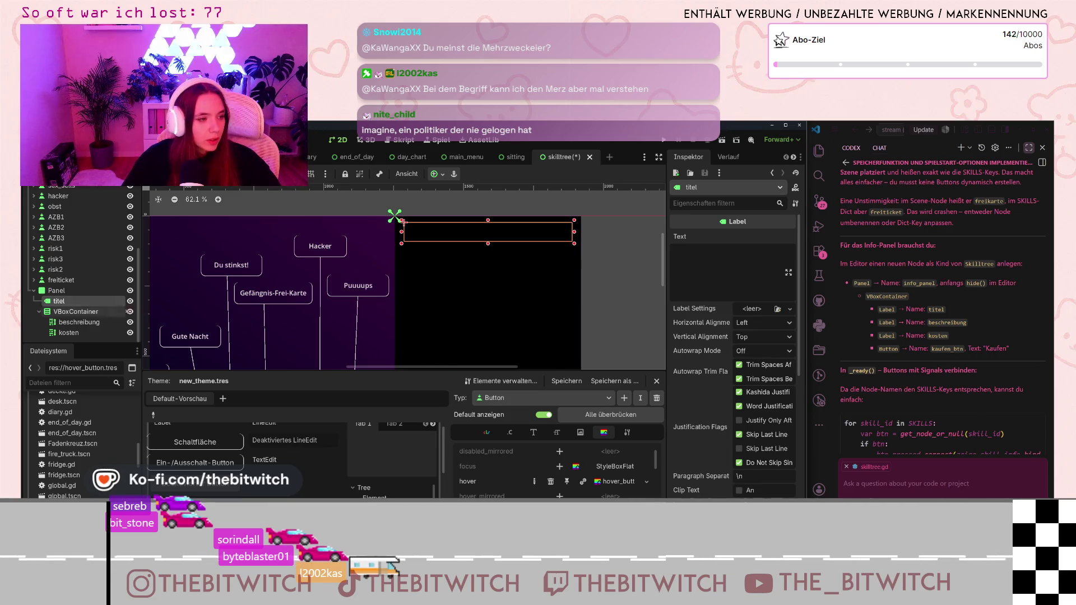
Zoom the viewport out until the skill tree and black info panel are both visible.
scroll(472, 309, down, 2)
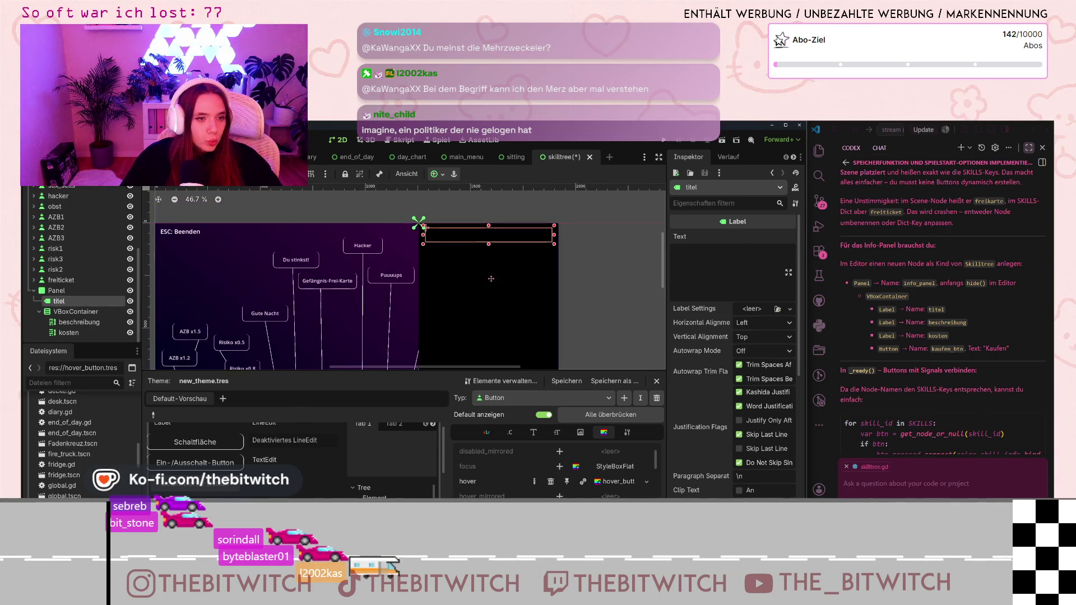
scroll(476, 229, down, 3)
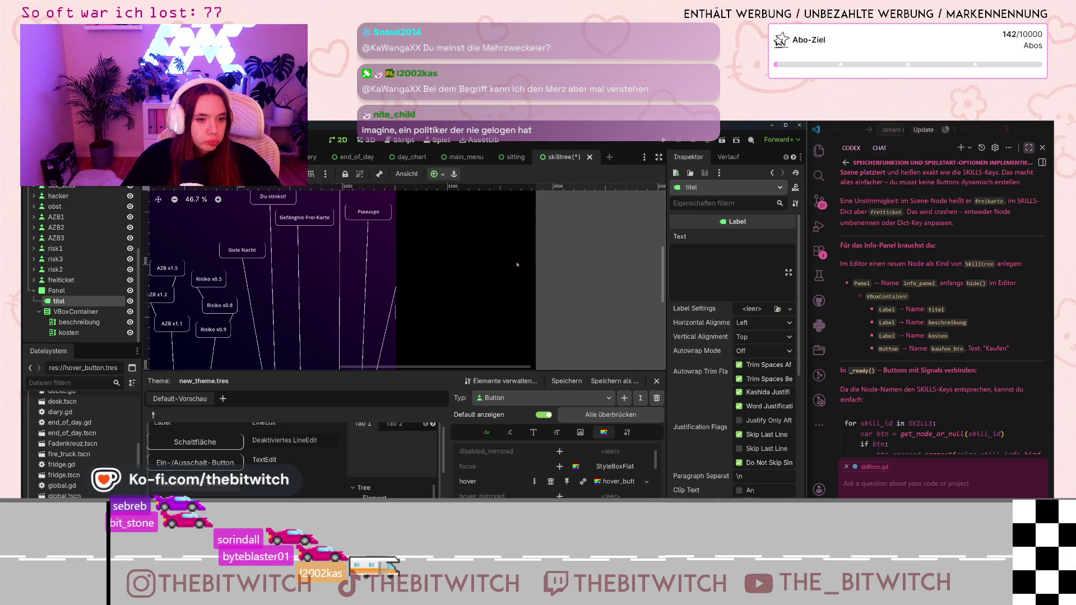
scroll(513, 247, down, 1)
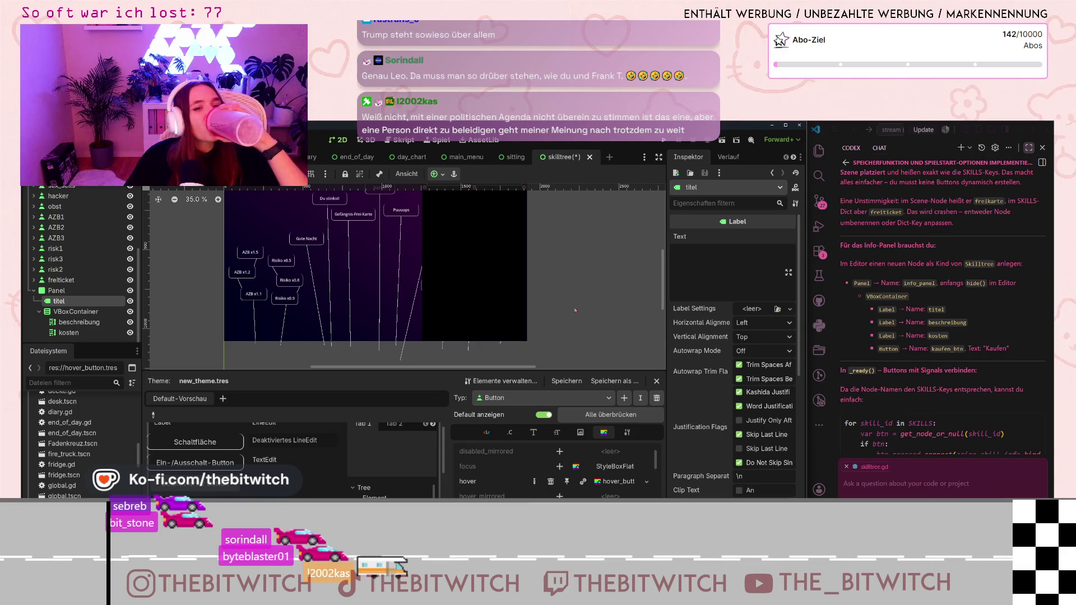
scroll(565, 322, up, 1)
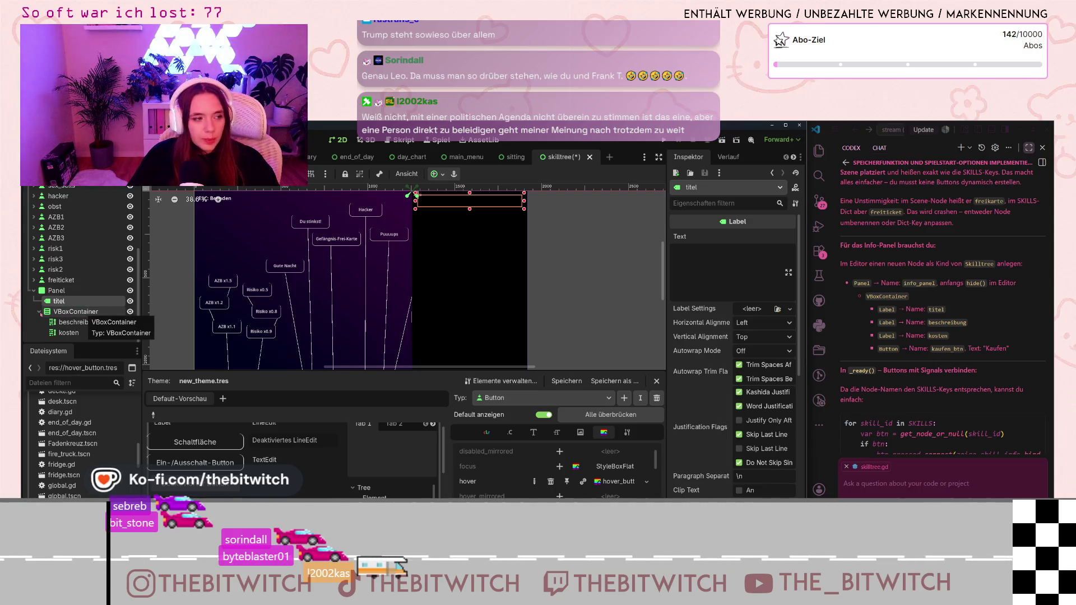
click(63, 313)
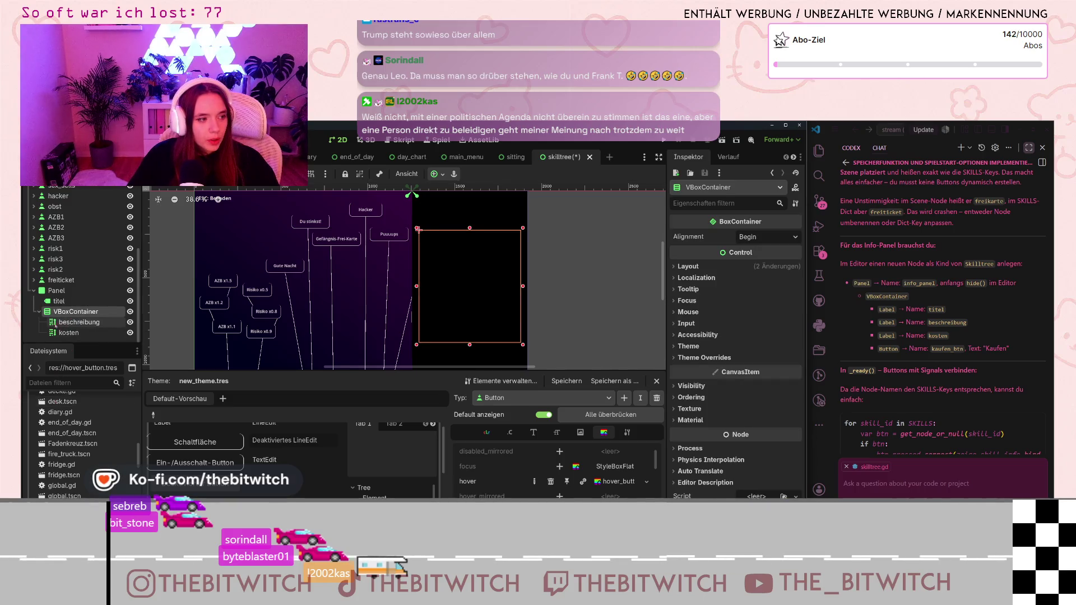
Duplicate the risk2 skill button, creating risk4 with its own Line2D2 line.
click(56, 270)
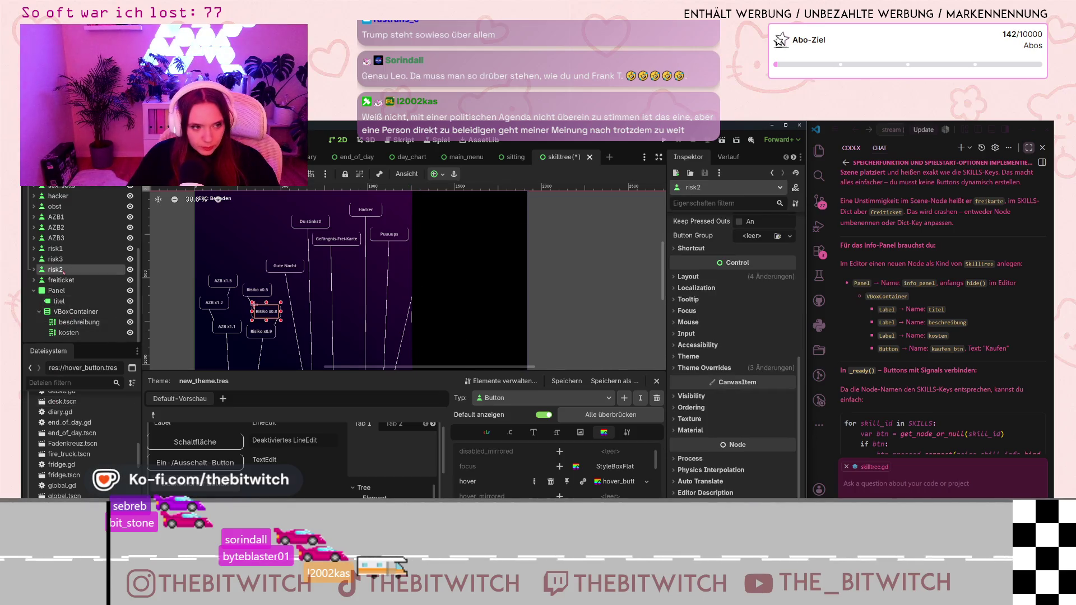
right_click(47, 270)
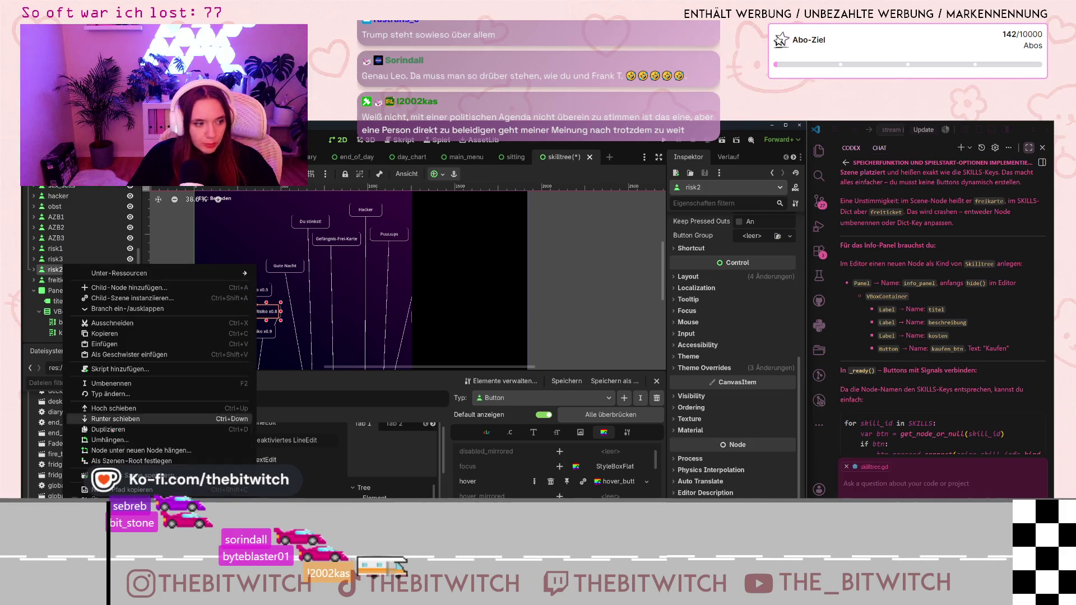
click(101, 420)
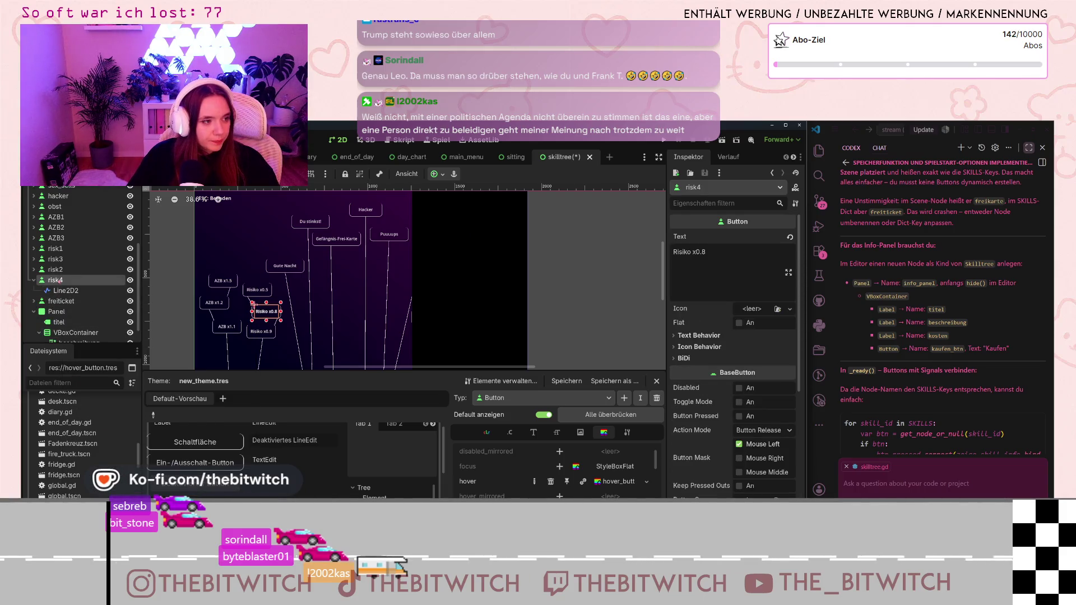
click(57, 290)
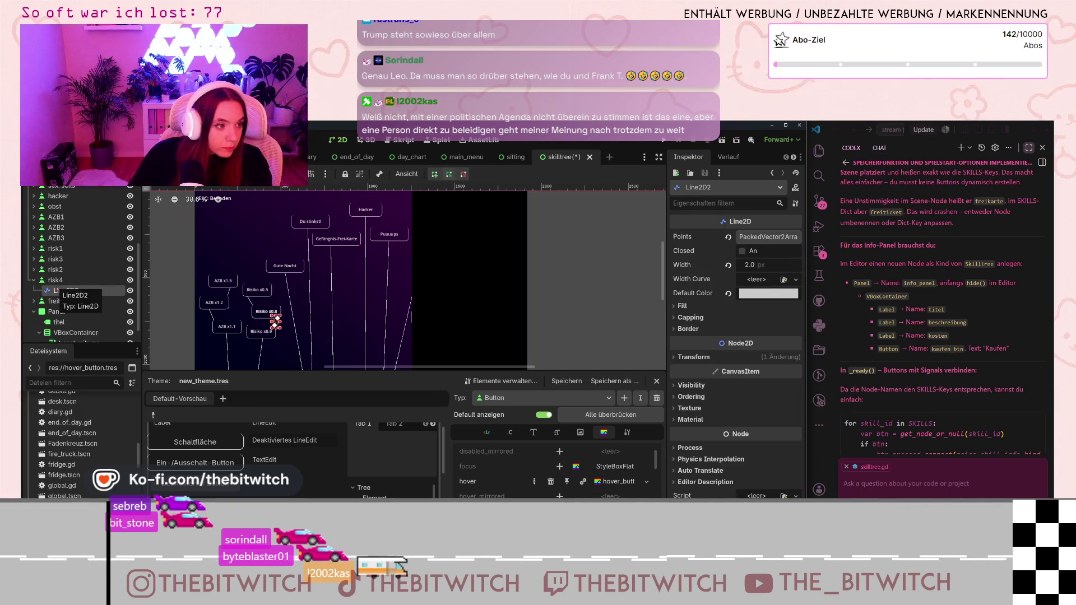
Delete the copy's Line2D2 and move risk4 directly under Panel after titel.
key(Delete)
key(Return)
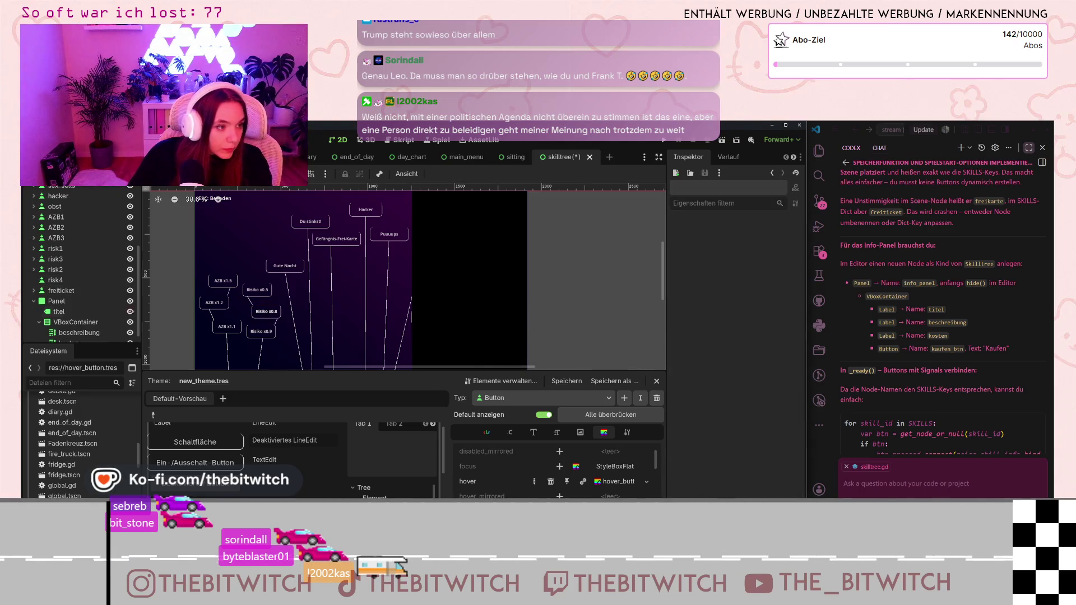
mouse_move(49, 282)
mouse_down()
mouse_move(74, 330)
mouse_move(74, 319)
mouse_up()
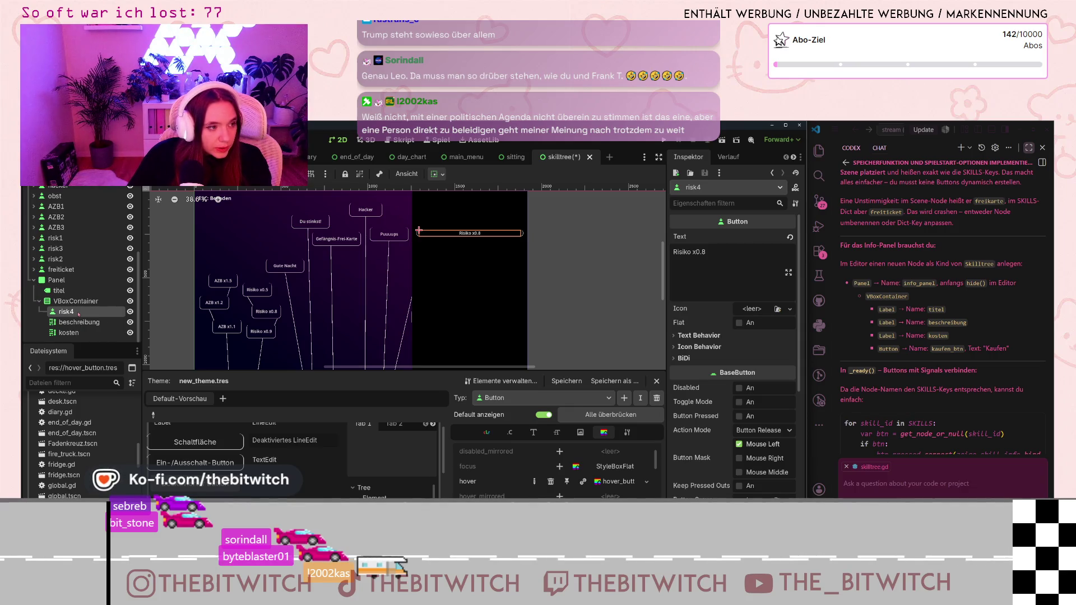
drag(77, 303, 75, 300)
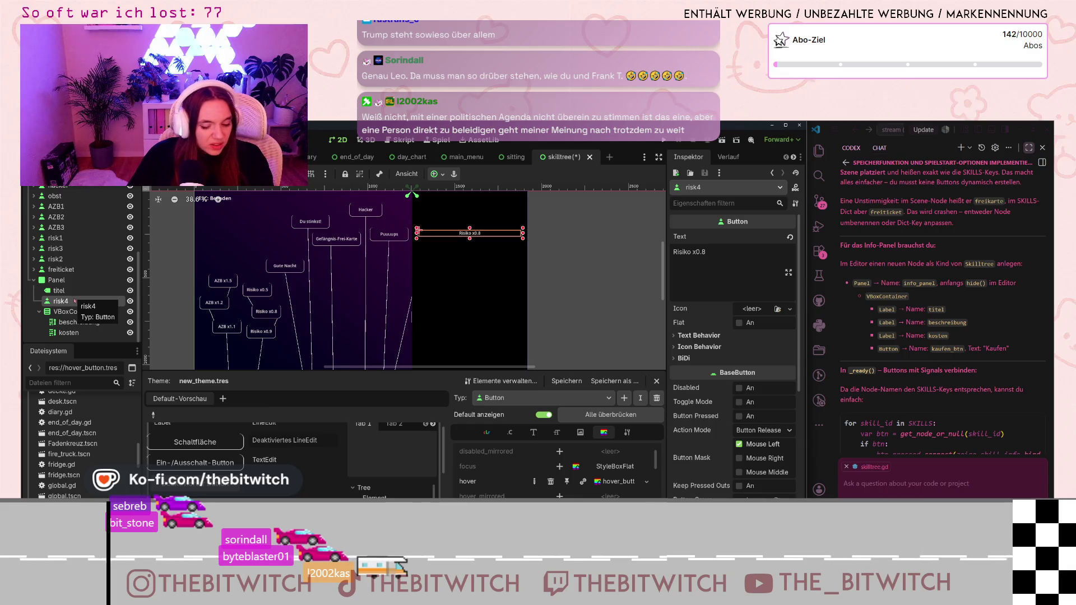
mouse_move(75, 301)
mouse_down()
mouse_move(57, 272)
mouse_move(68, 300)
mouse_move(60, 308)
mouse_up()
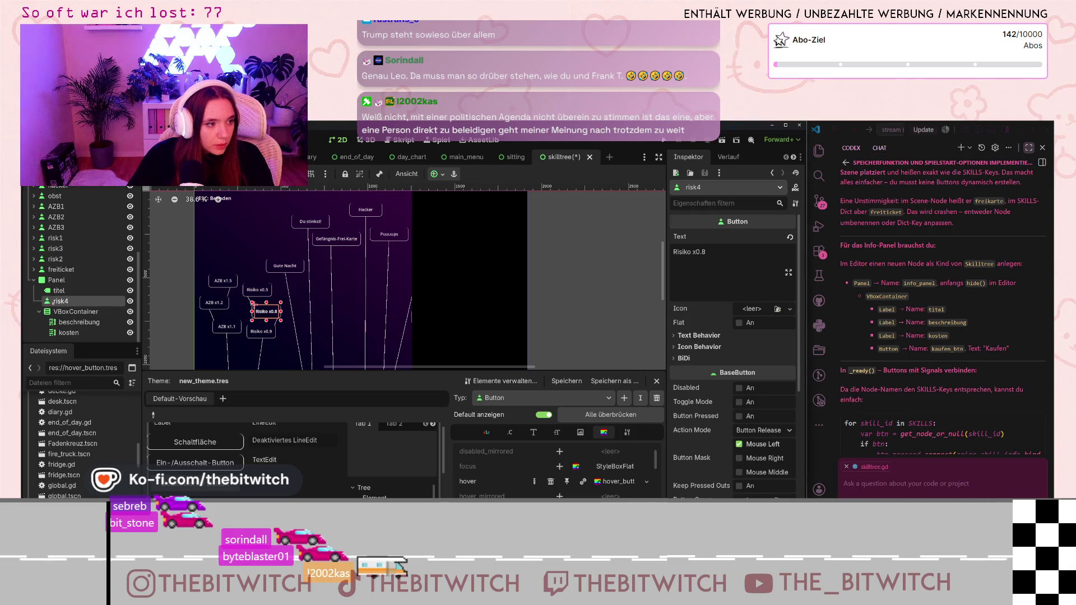
Position the risk4 button at the bottom of the black info panel.
mouse_move(255, 306)
mouse_down()
mouse_move(407, 277)
mouse_move(460, 301)
mouse_move(473, 324)
mouse_up()
scroll(473, 324, down, 1)
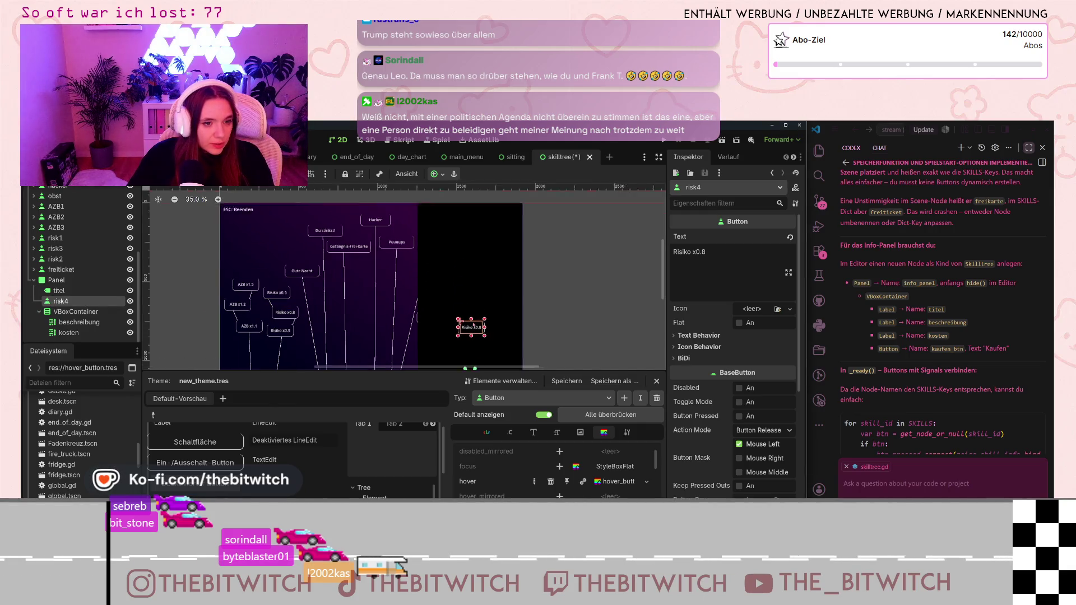
scroll(473, 324, up, 1)
mouse_move(478, 267)
mouse_down()
mouse_move(480, 282)
mouse_move(480, 270)
mouse_up()
mouse_move(60, 301)
mouse_down()
mouse_move(49, 340)
mouse_move(58, 297)
mouse_move(38, 340)
mouse_up()
drag(474, 271, 474, 309)
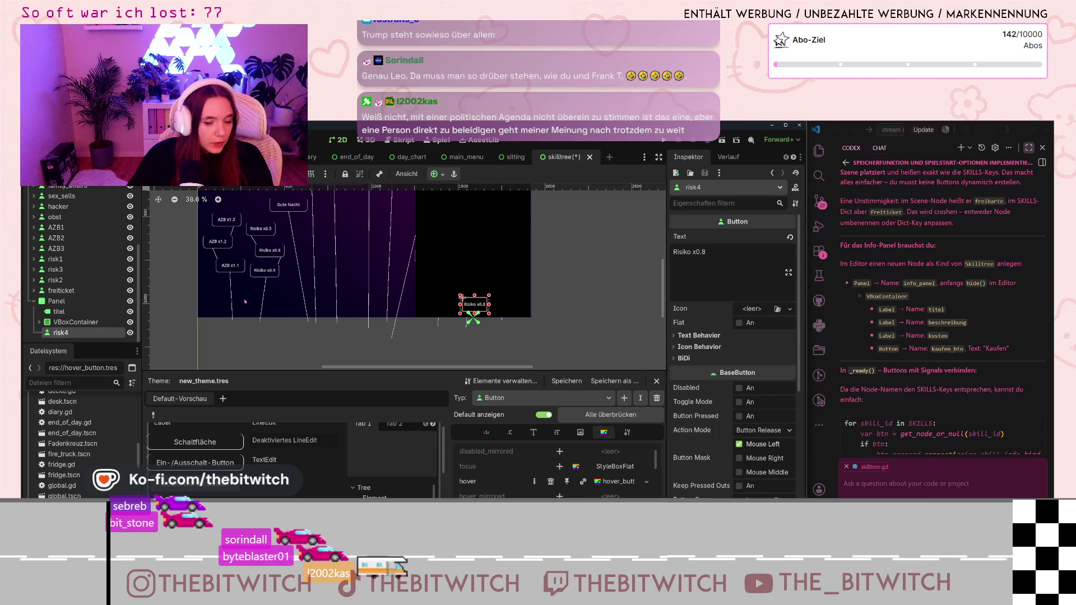
drag(712, 249, 658, 260)
text(Kaufen)
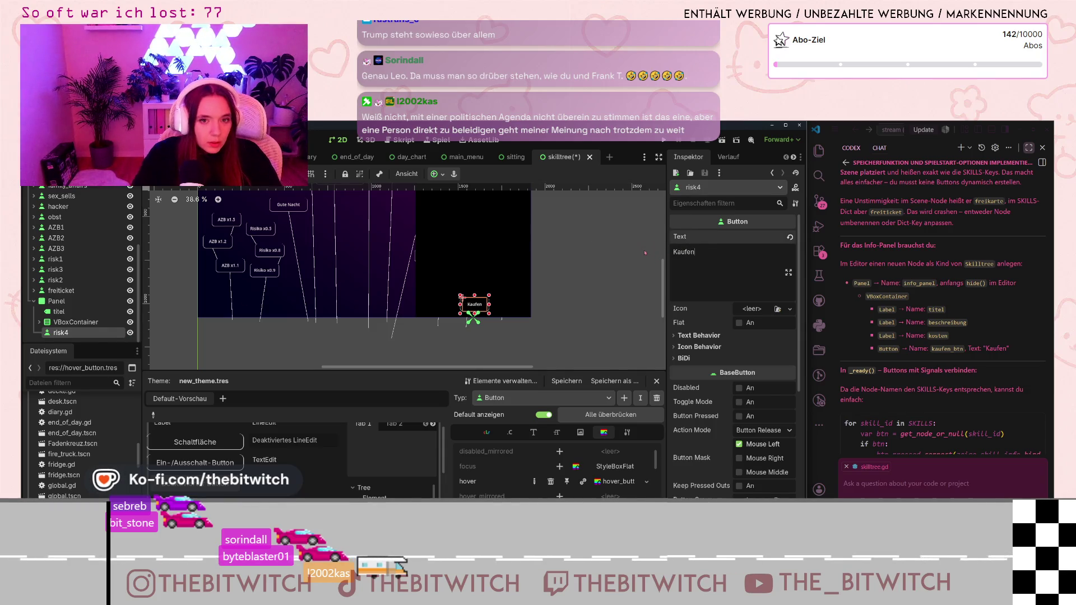
Rename the risk4 button node to 'kaufen_btn' in the Scene dock.
click(75, 322)
click(60, 332)
double_click(60, 333)
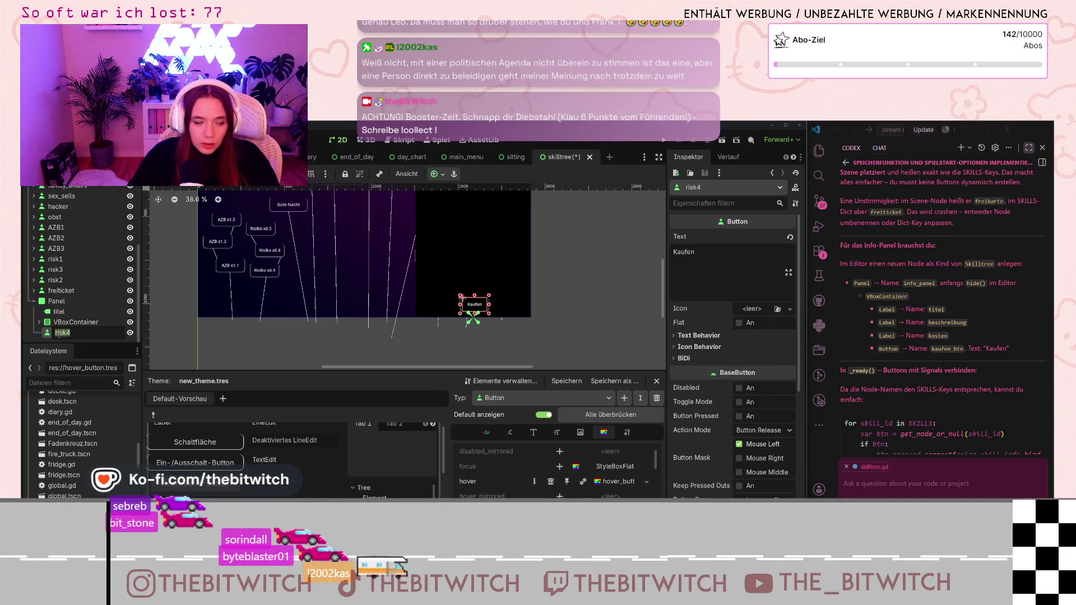
text(kaufen_btn)
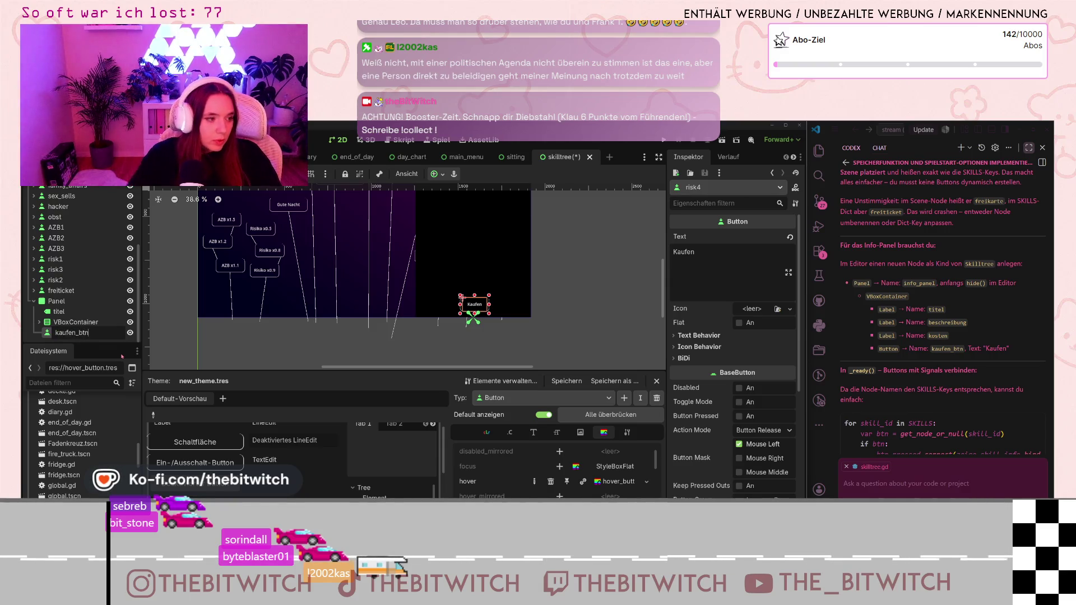
key(Return)
scroll(459, 305, down, 1)
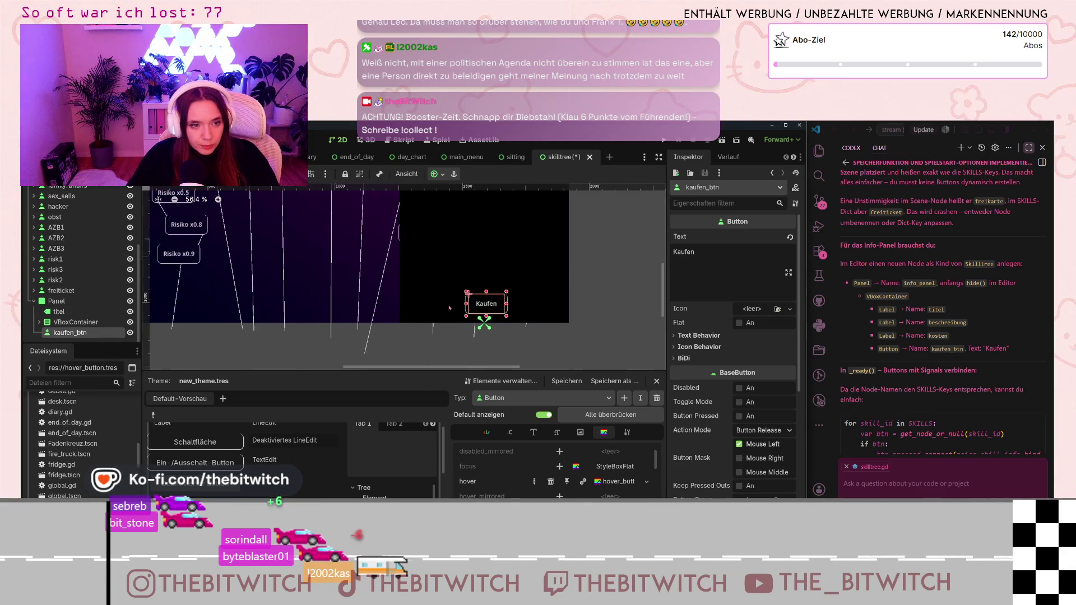
click(547, 298)
scroll(519, 335, down, 1)
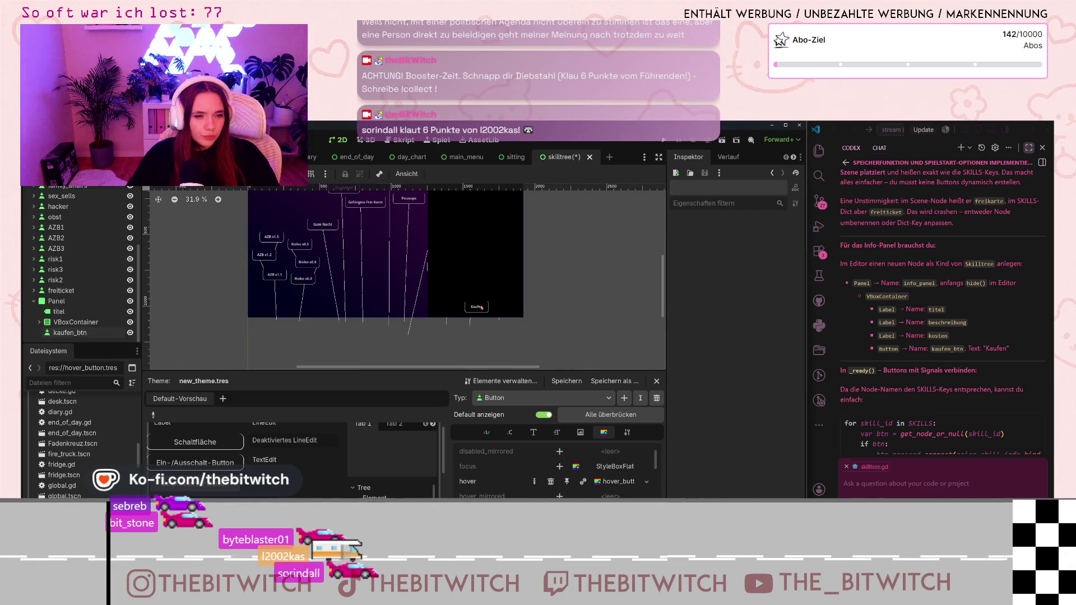
Expand the Kaufen button's theme style overrides to reach its Normal style.
click(482, 307)
scroll(711, 392, down, 5)
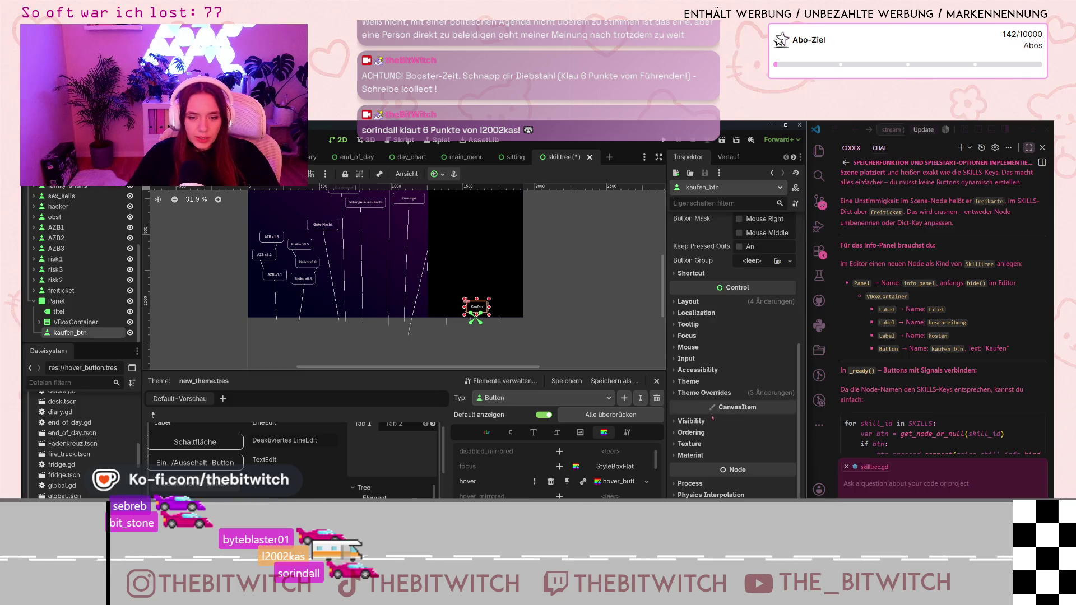
click(698, 393)
scroll(701, 393, down, 2)
click(693, 420)
scroll(723, 401, down, 3)
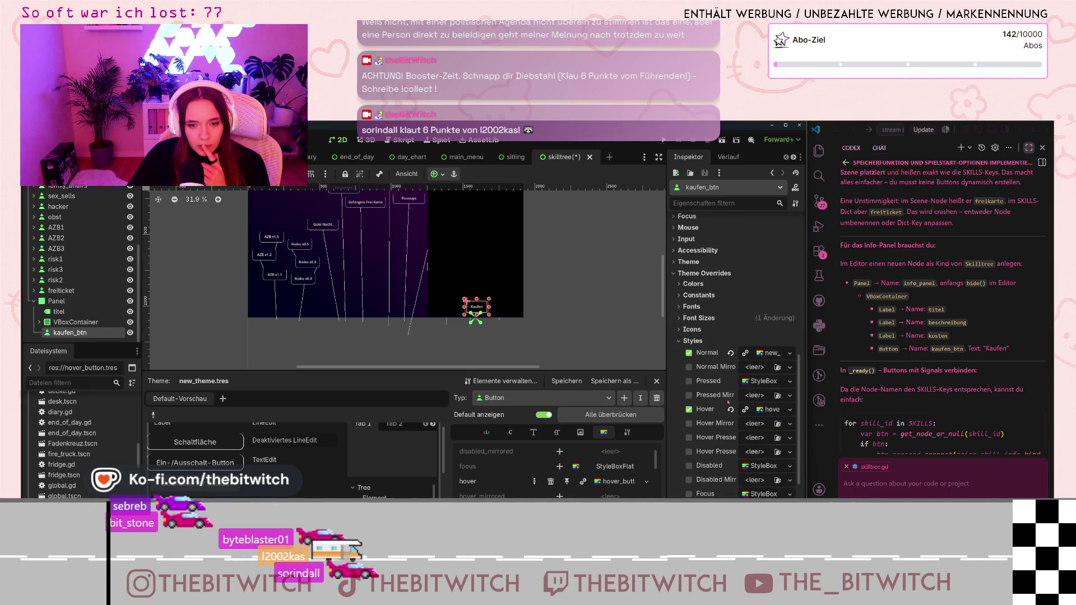
click(772, 354)
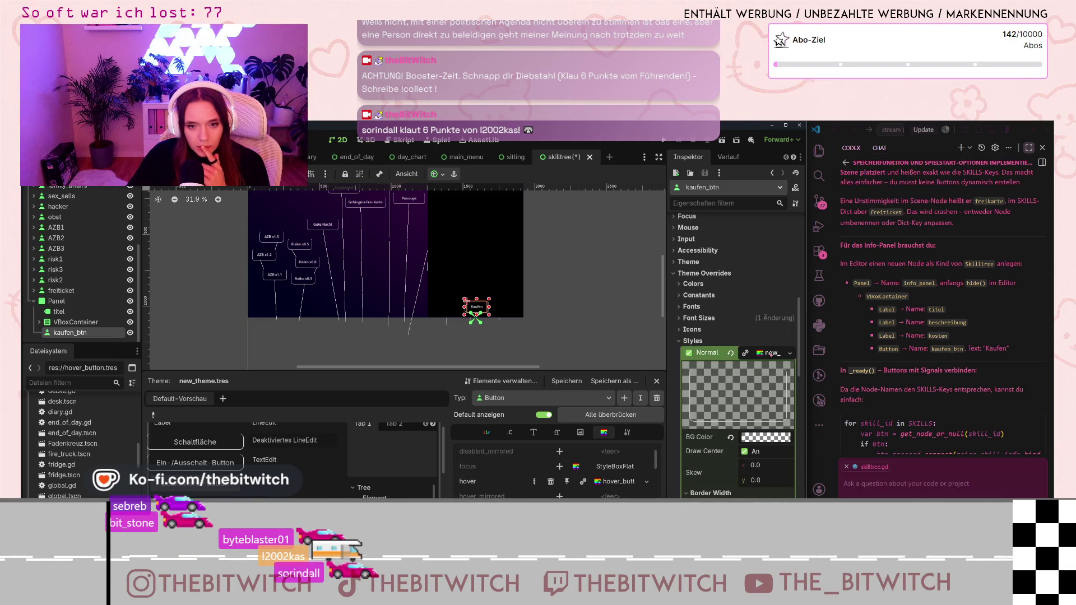
scroll(752, 453, down, 3)
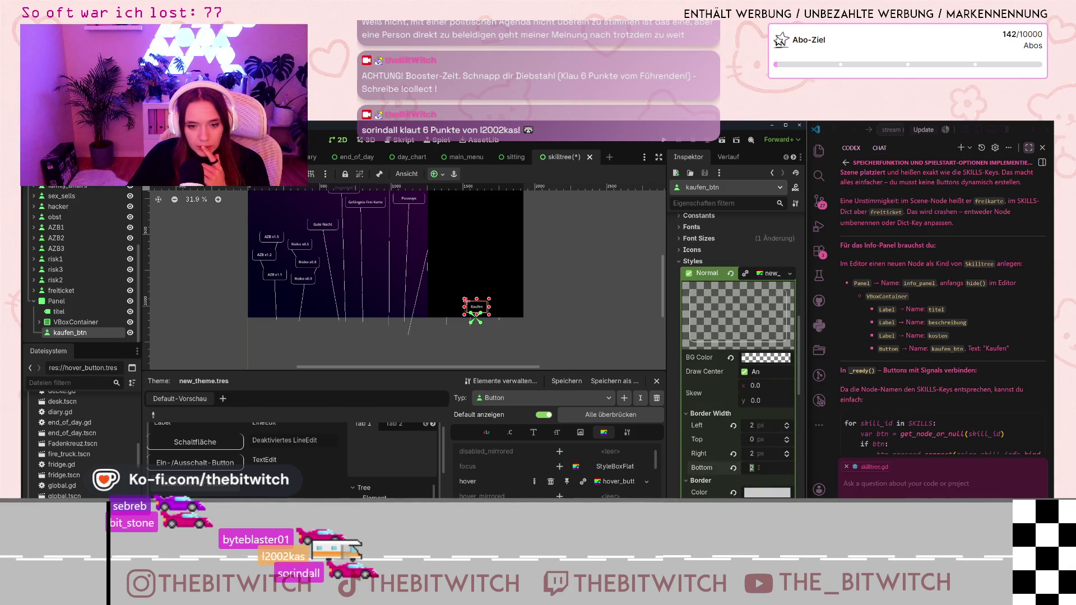
click(629, 350)
scroll(488, 311, up, 3)
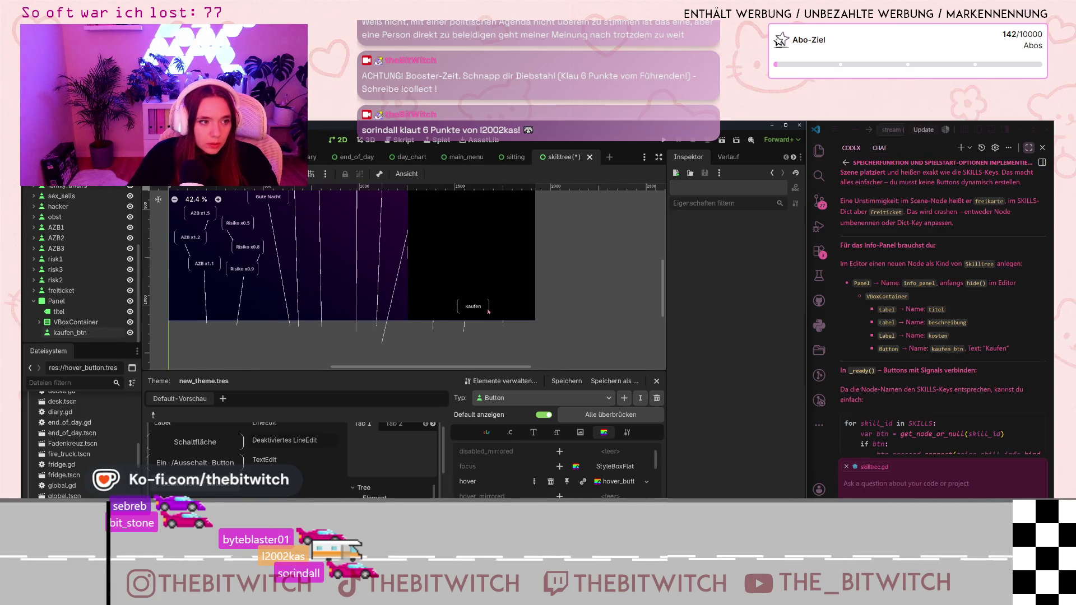
scroll(488, 311, down, 2)
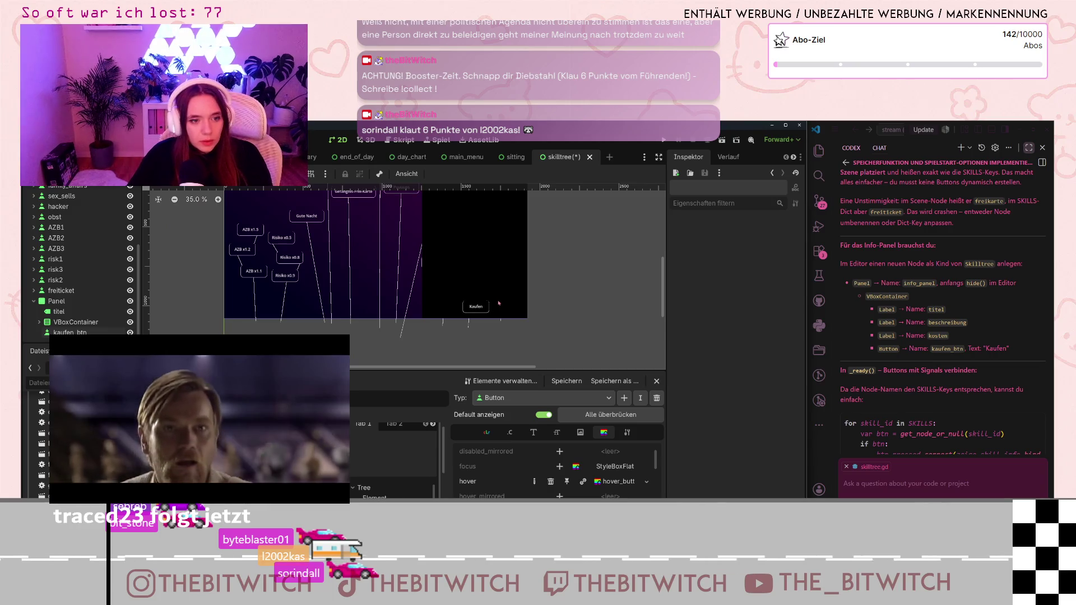
click(478, 307)
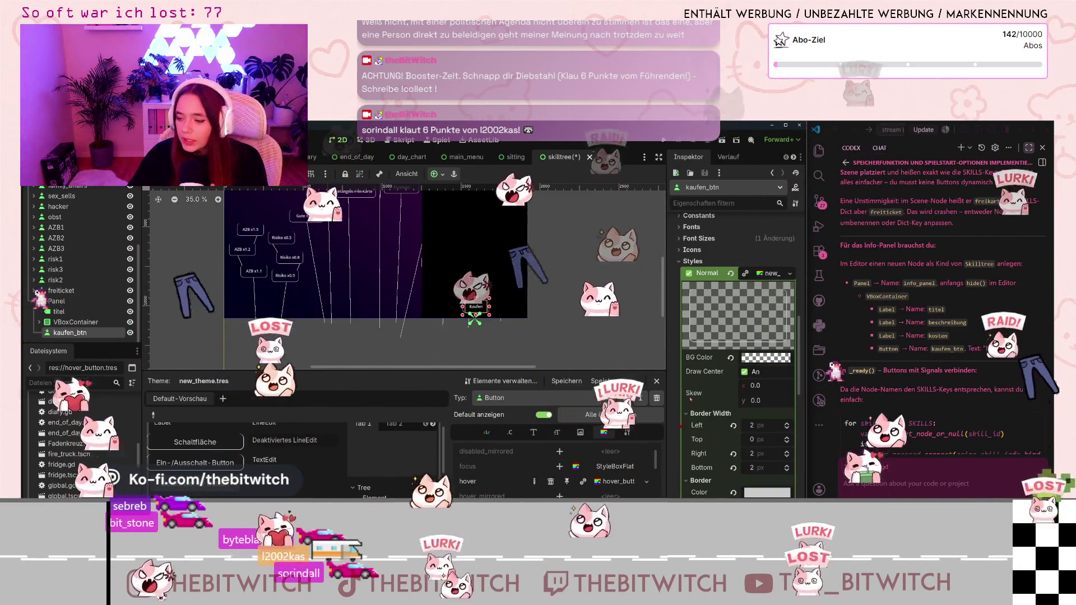
Make the Normal style unique and set its Border Width Bottom to 0.
mouse_move(695, 405)
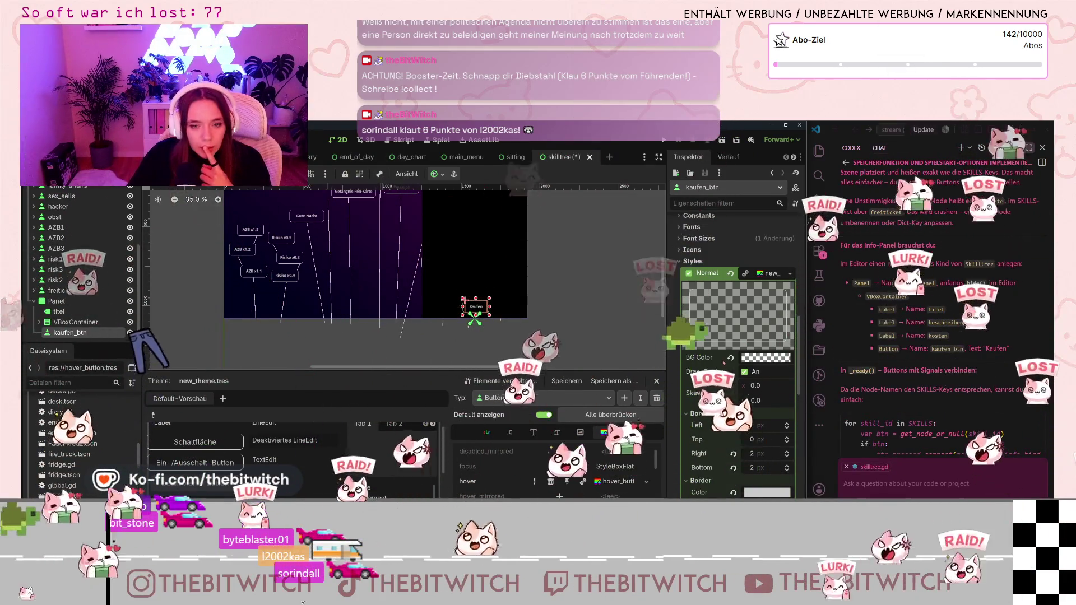
click(789, 274)
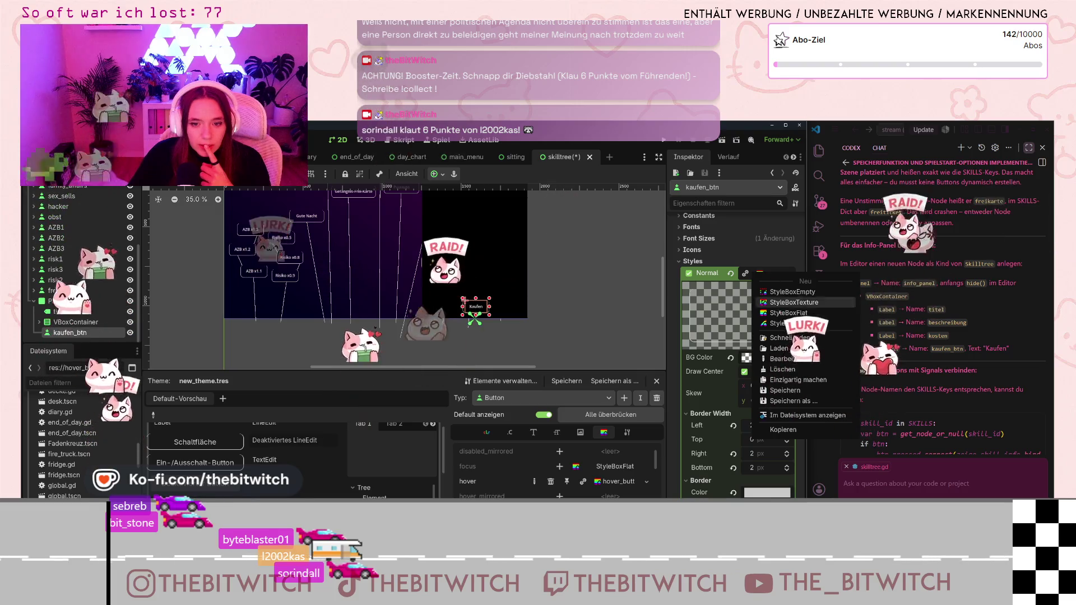
click(784, 383)
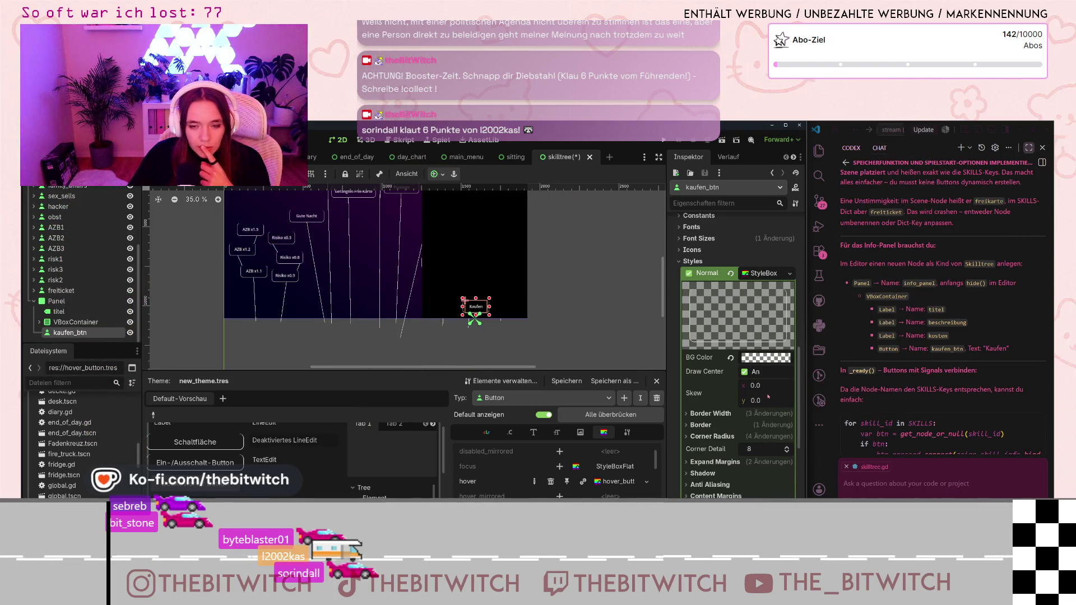
scroll(700, 344, down, 3)
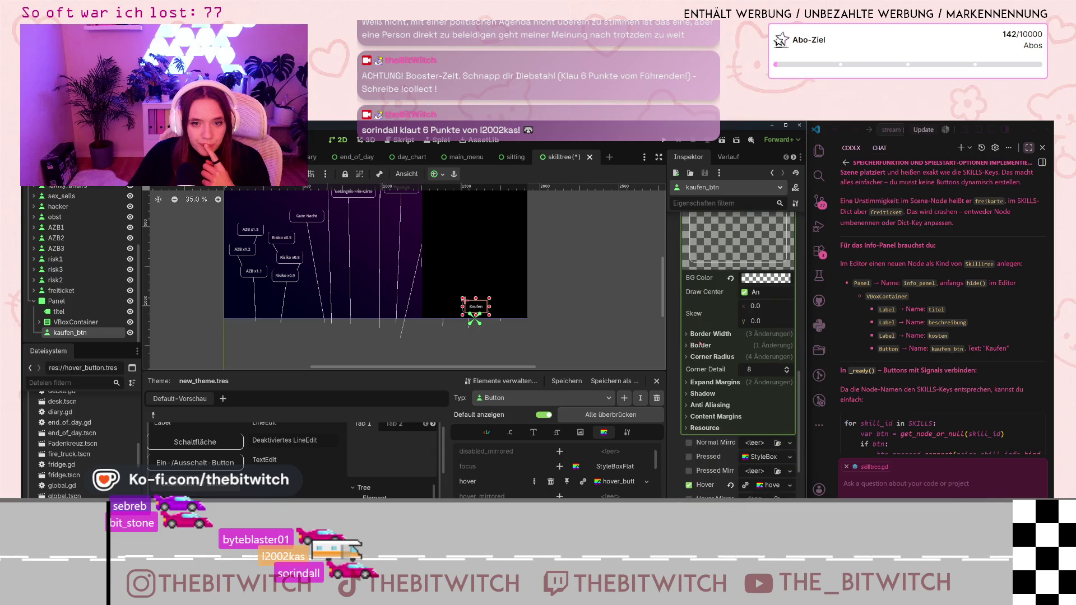
click(686, 335)
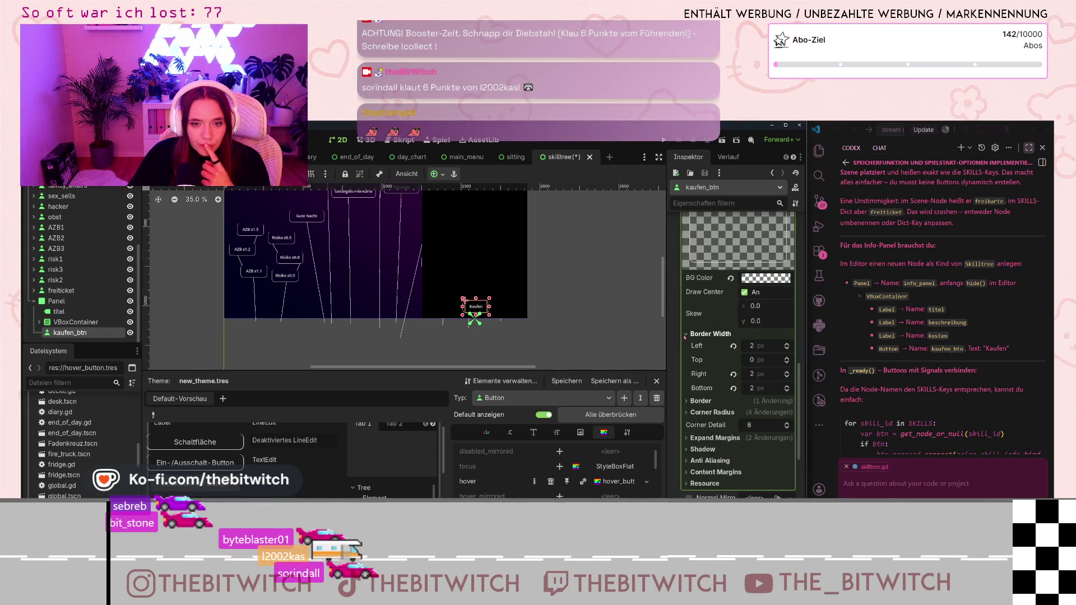
click(767, 386)
text(0)
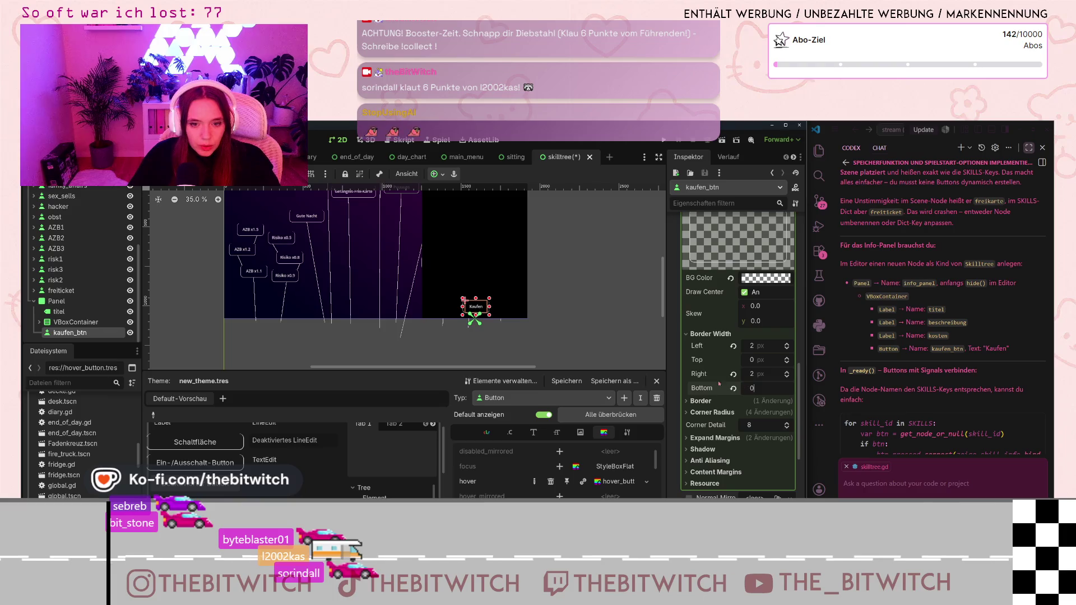
click(492, 330)
scroll(485, 315, down, 4)
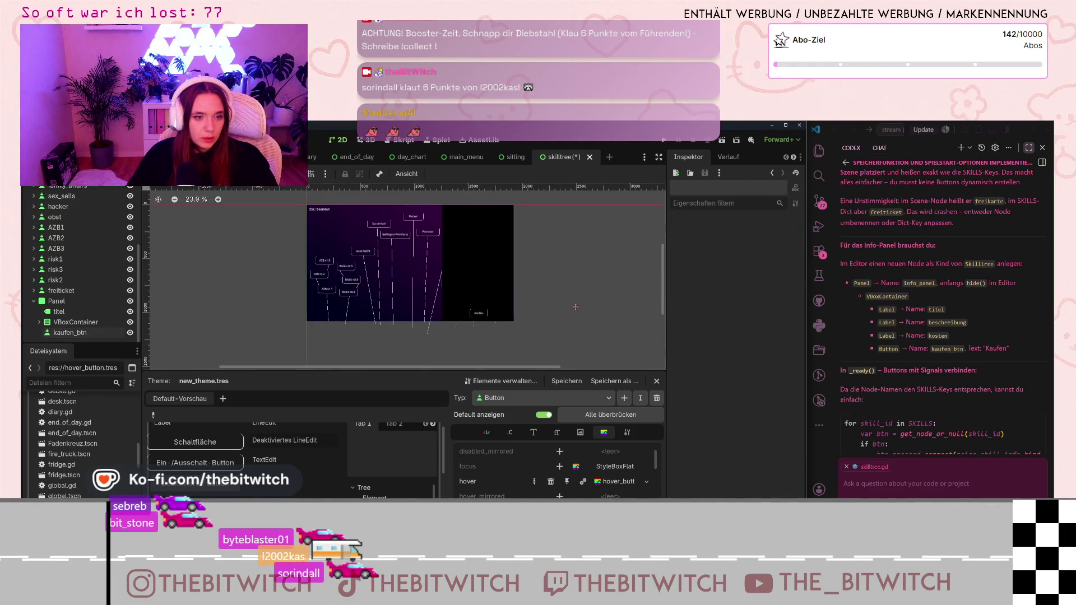
scroll(482, 306, up, 6)
click(474, 345)
scroll(471, 339, up, 3)
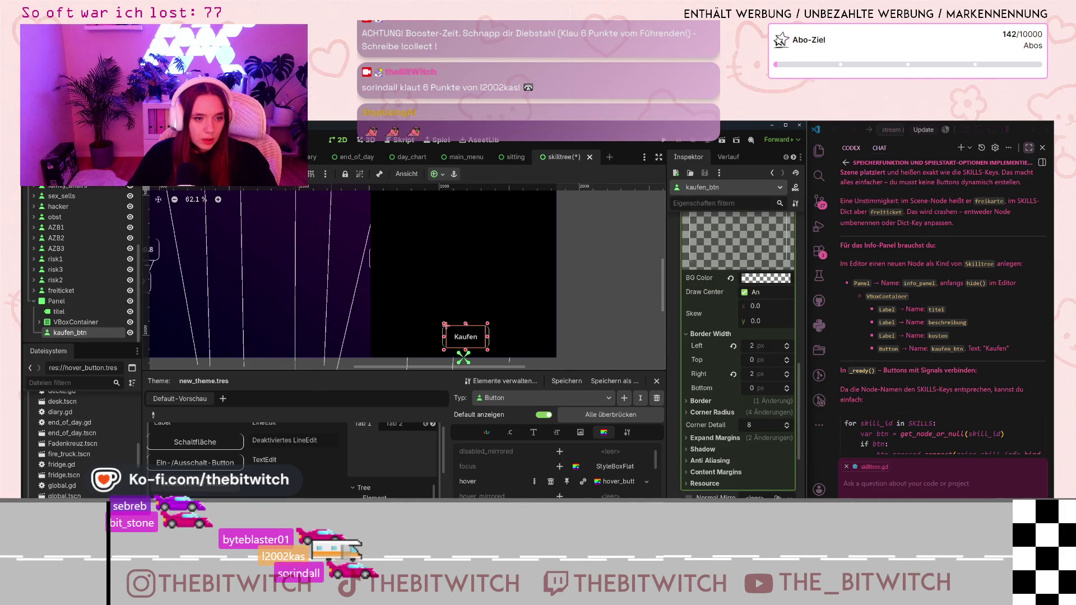
scroll(567, 345, down, 2)
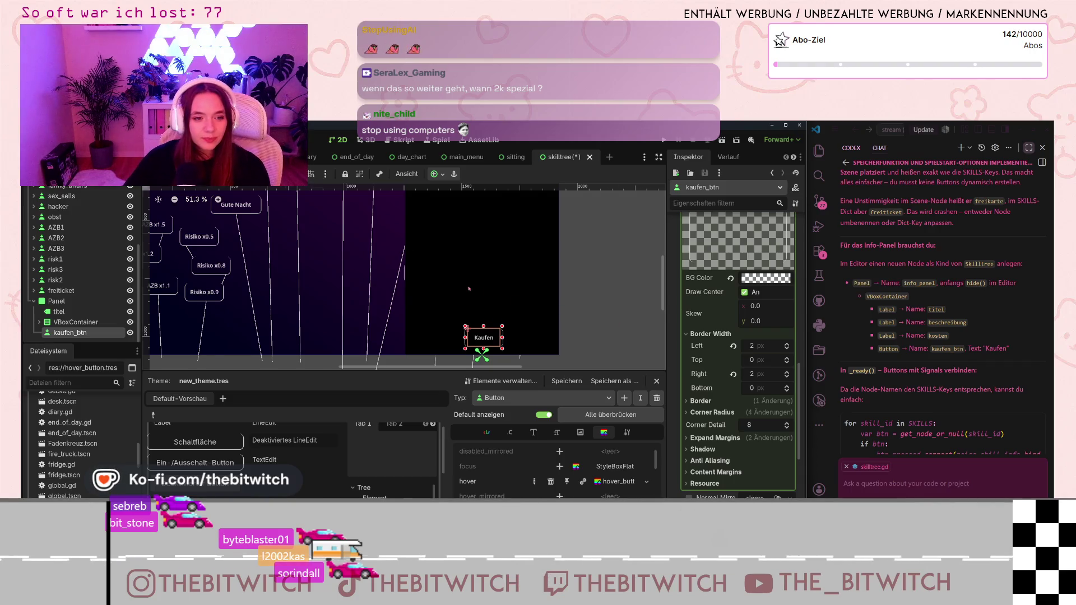
scroll(469, 289, down, 2)
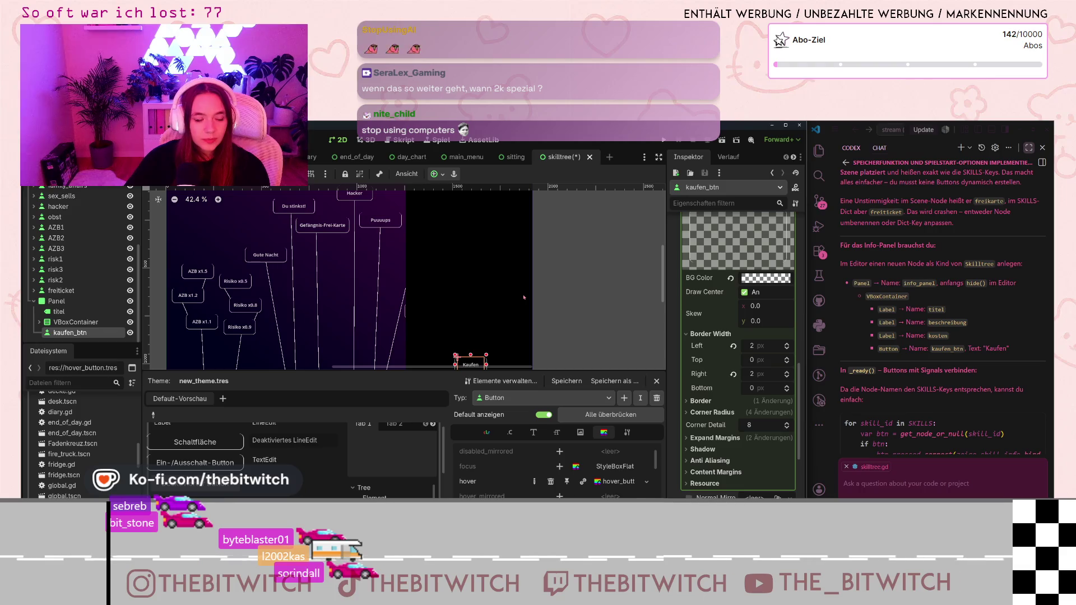
scroll(425, 306, down, 2)
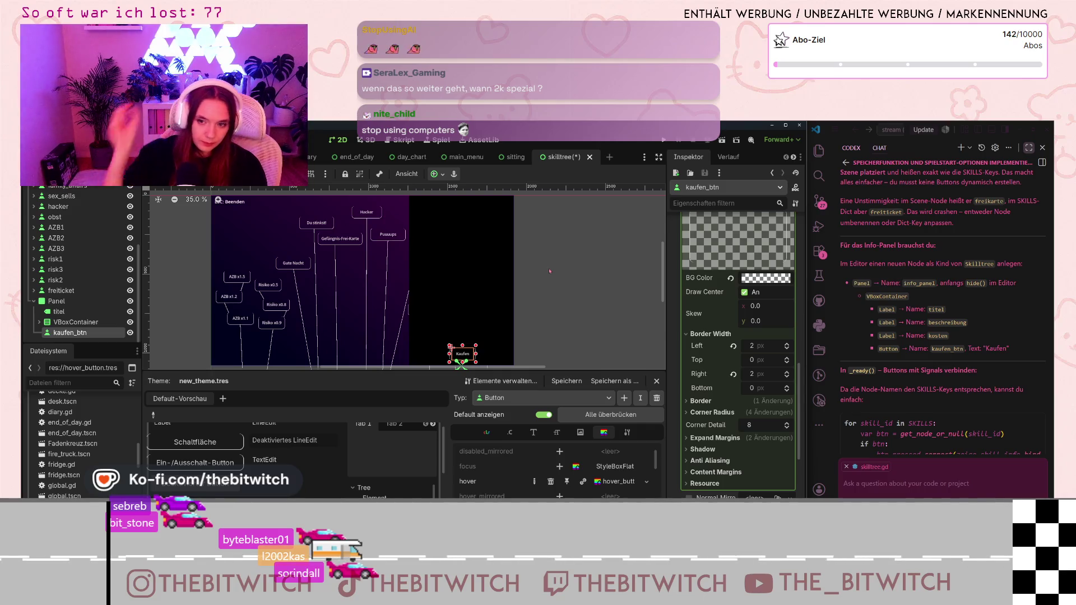
Read the suggested button-connecting loop in the Codex chat, then open skilltree.gd in Godot.
scroll(988, 327, down, 2)
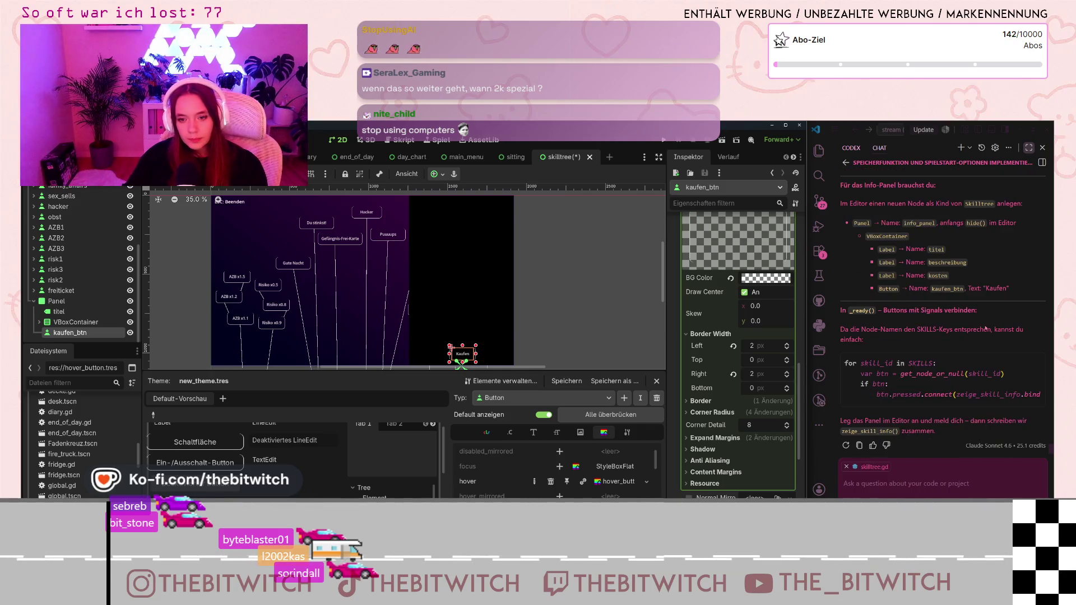
scroll(937, 407, right, 2)
scroll(880, 404, left, 2)
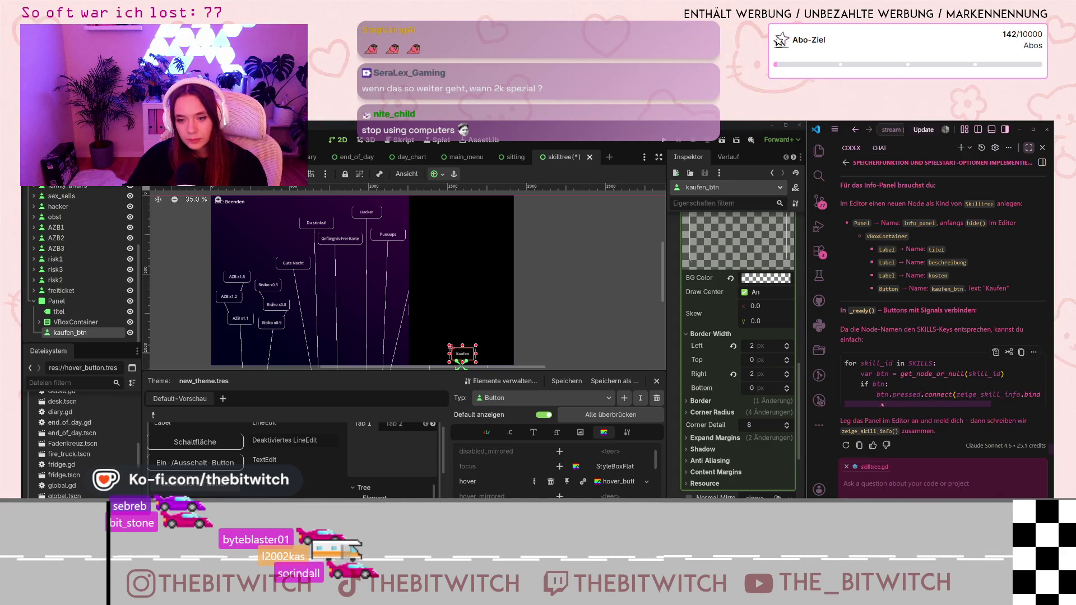
scroll(925, 406, right, 2)
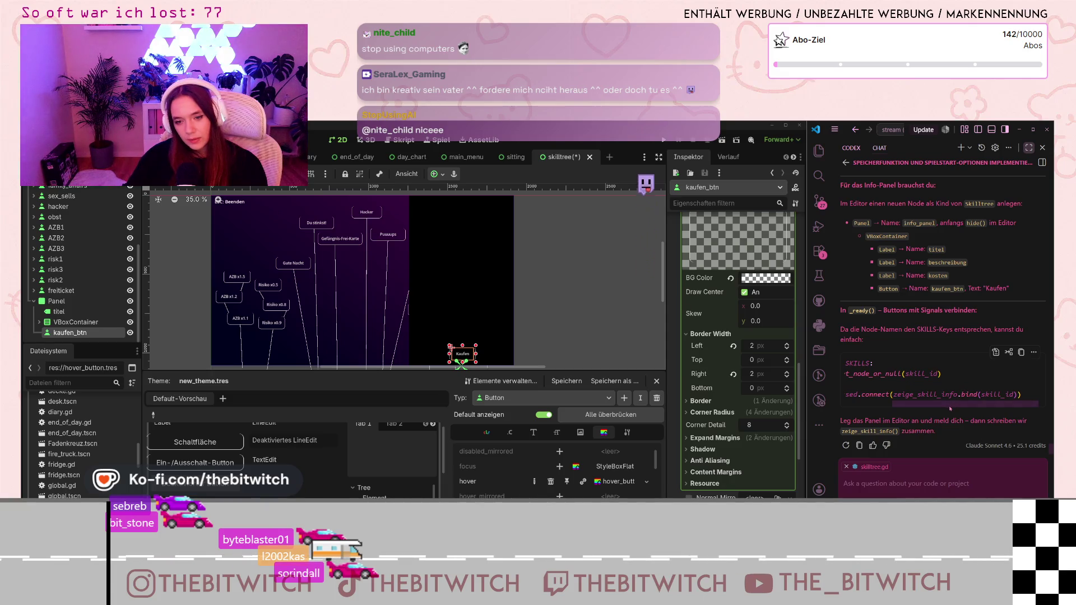
scroll(950, 409, left, 2)
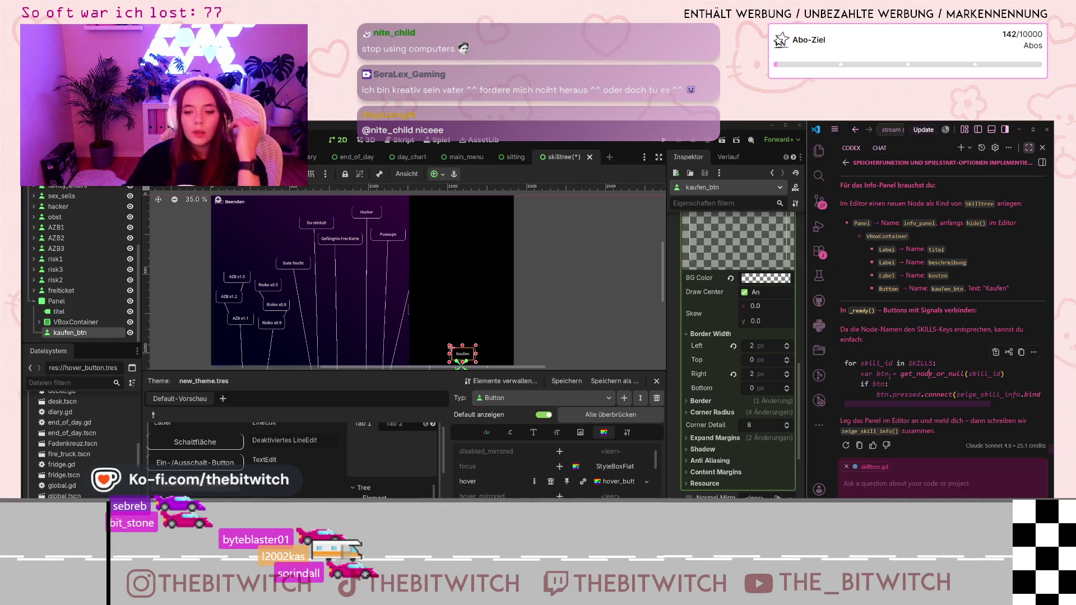
scroll(927, 409, right, 3)
scroll(928, 410, right, 2)
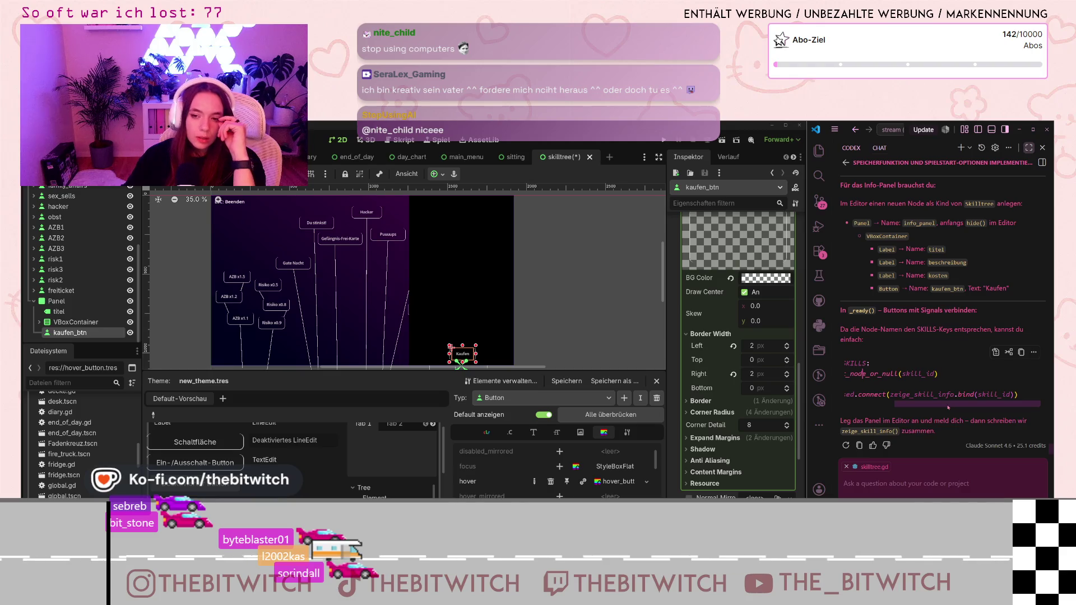
scroll(875, 392, left, 5)
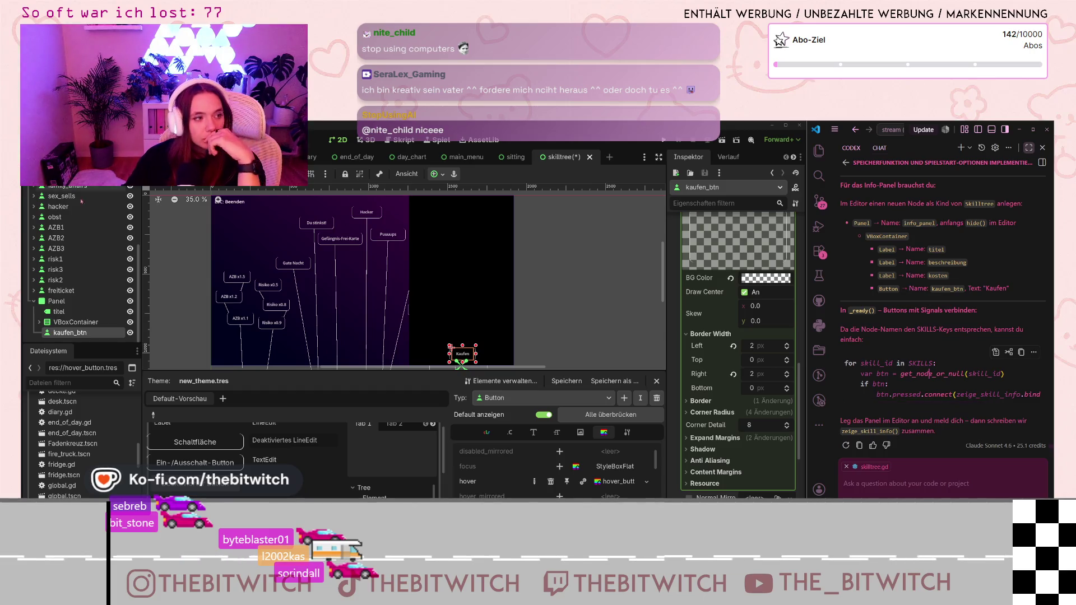
scroll(79, 253, up, 5)
click(110, 192)
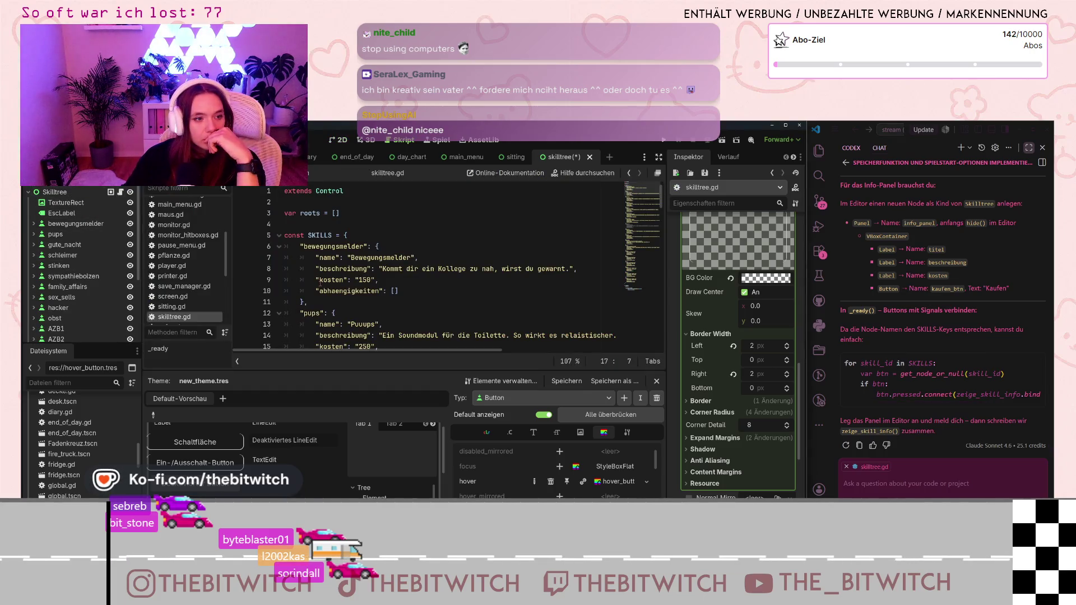
Below the roots loop in _ready, start a new loop 'for skill_id in SKILLS:'.
drag(663, 203, 653, 340)
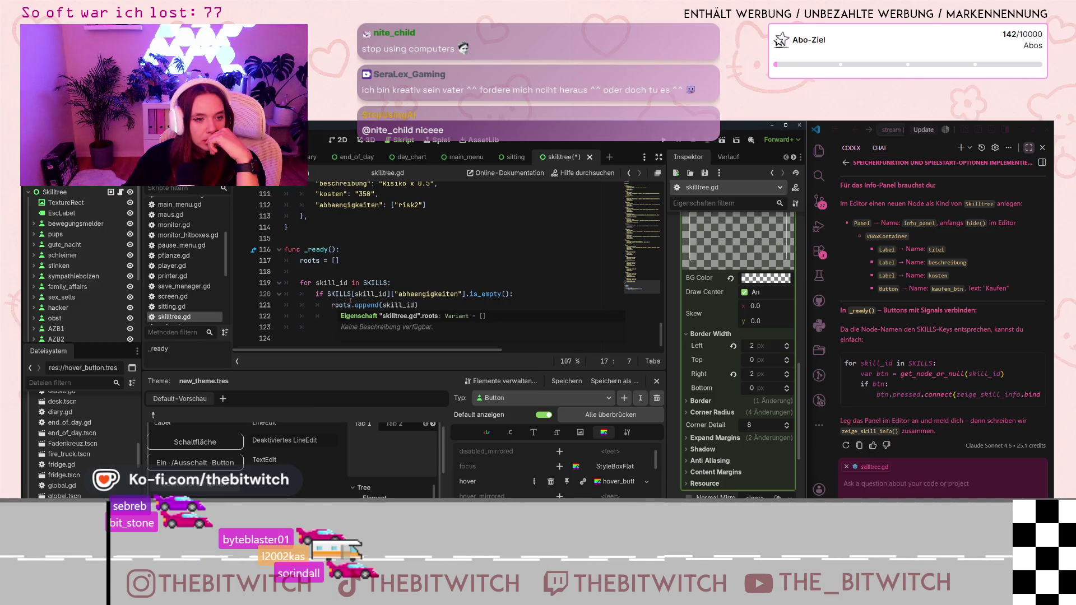
click(379, 305)
click(305, 344)
key(BackSpace)
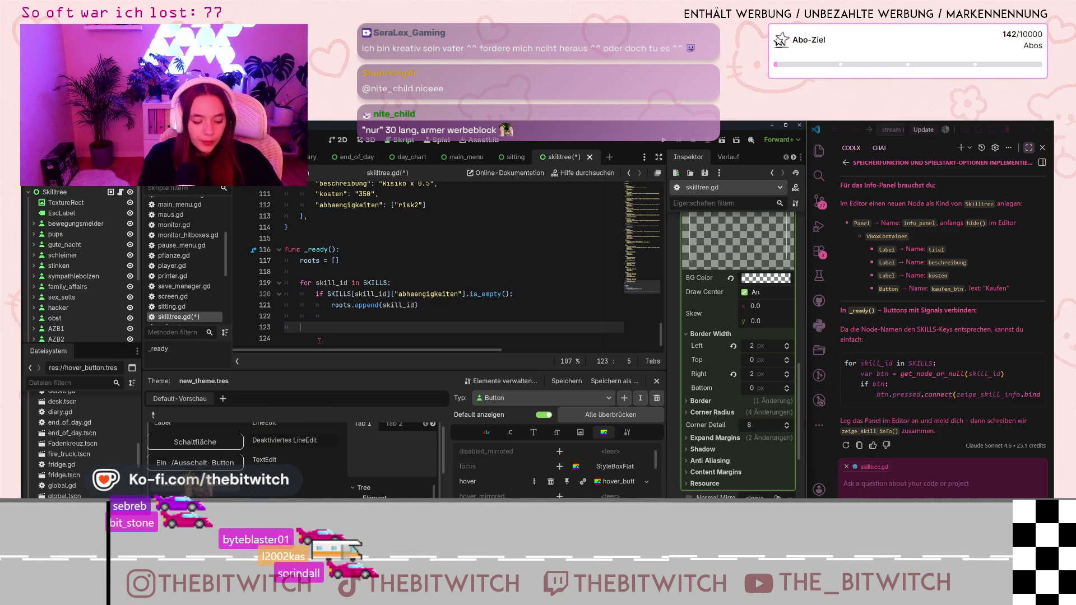
text(for ski)
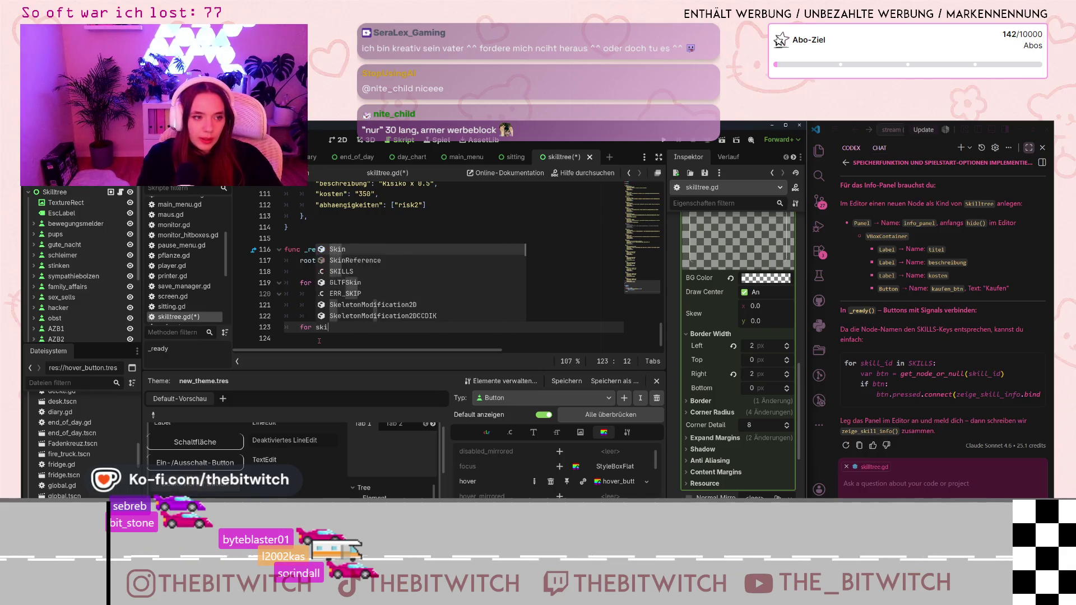
key(Escape)
text(ll_id)
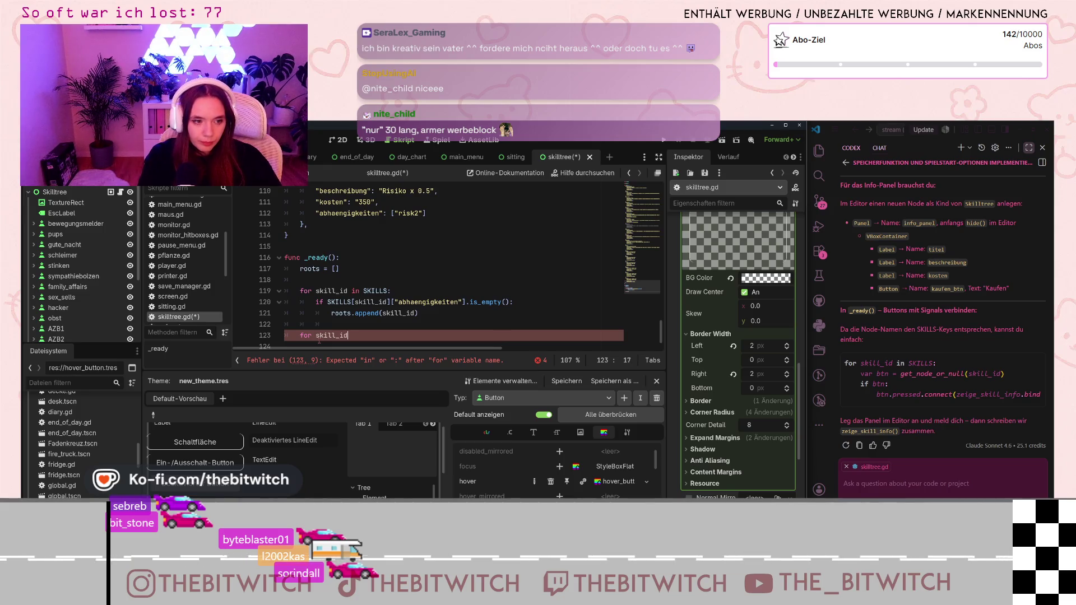
text( in)
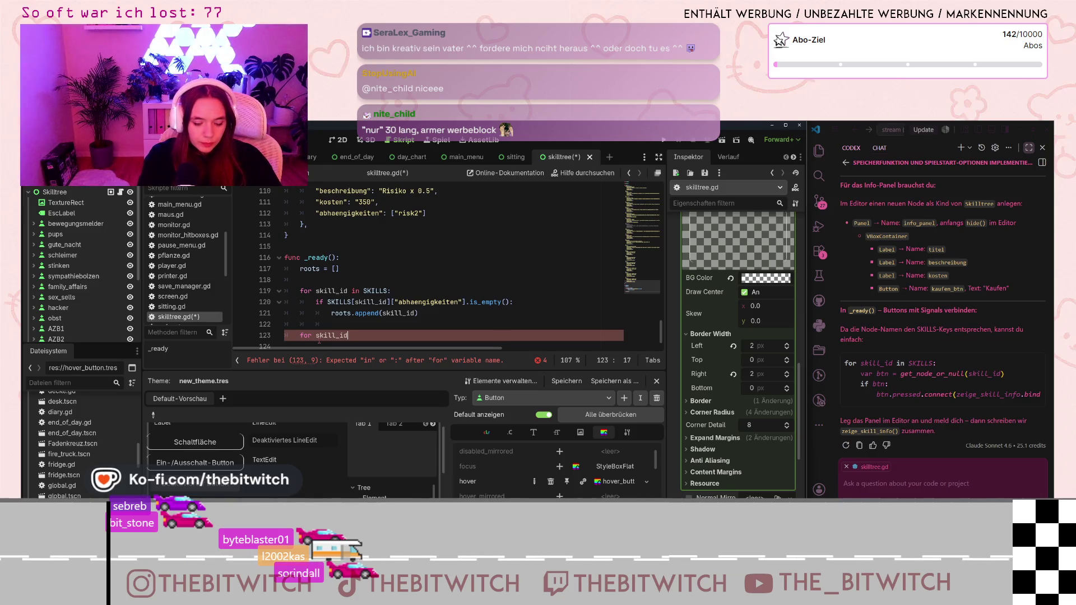
text( SKILLS:)
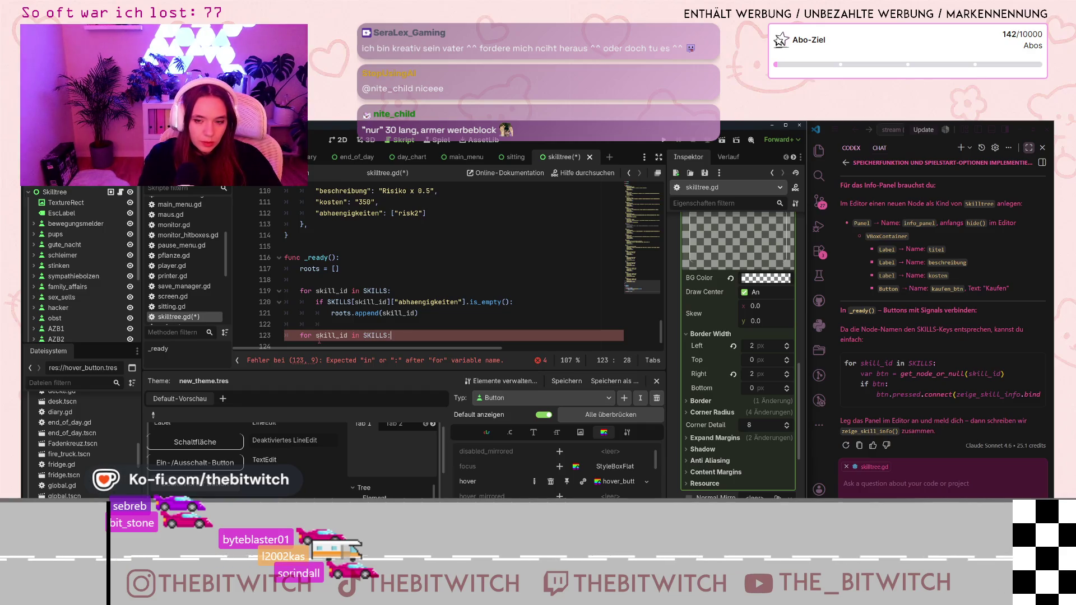
key(Return)
text(var bt)
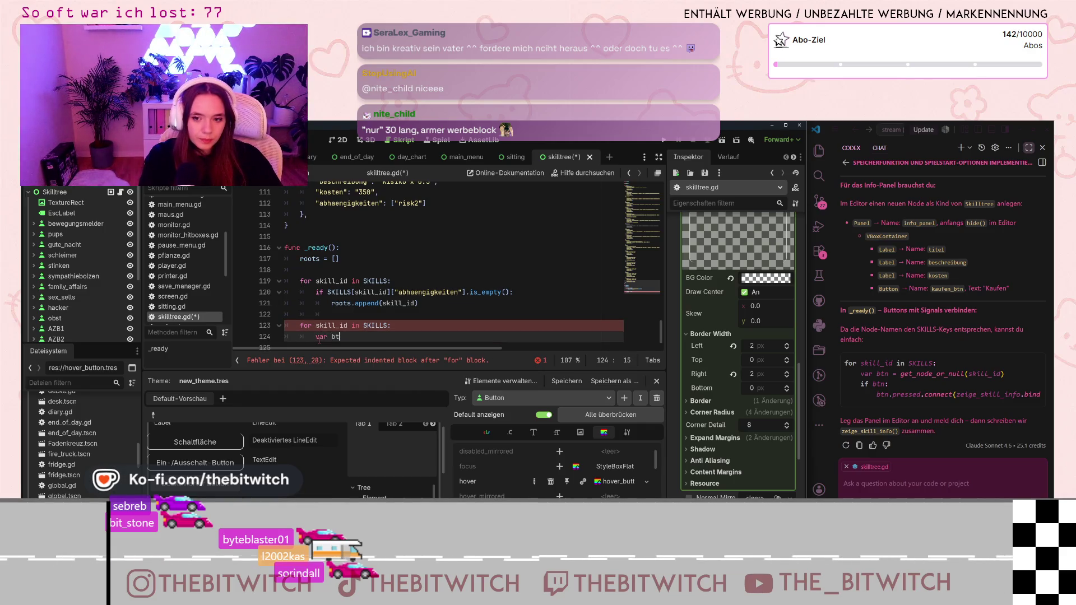
Write the loop body line 'var btn = get_node_or_null(skill_id)'.
text(n = get)
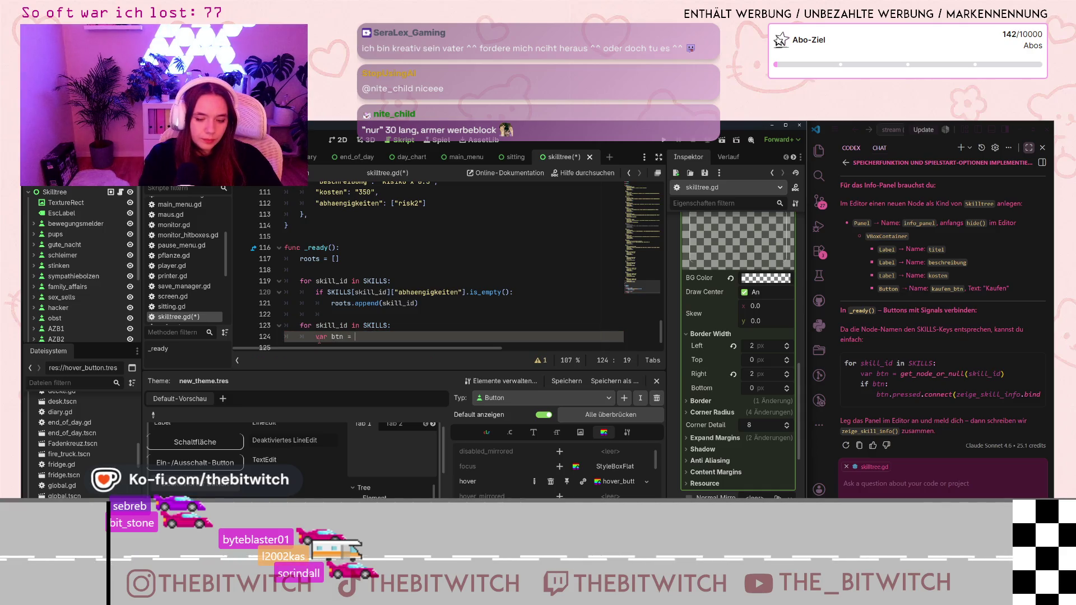
text(_n)
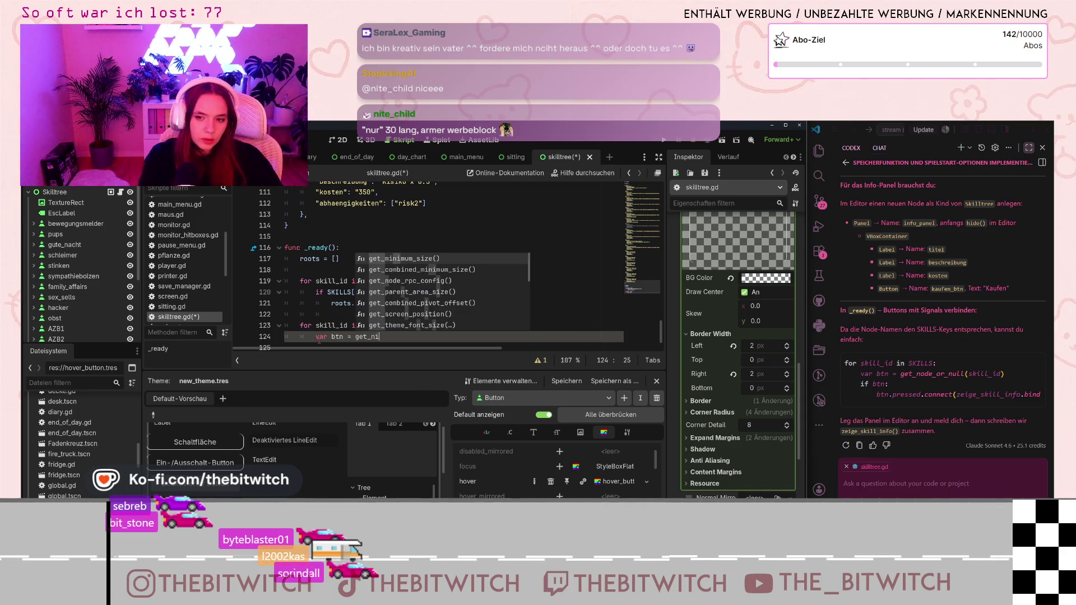
text(ode)
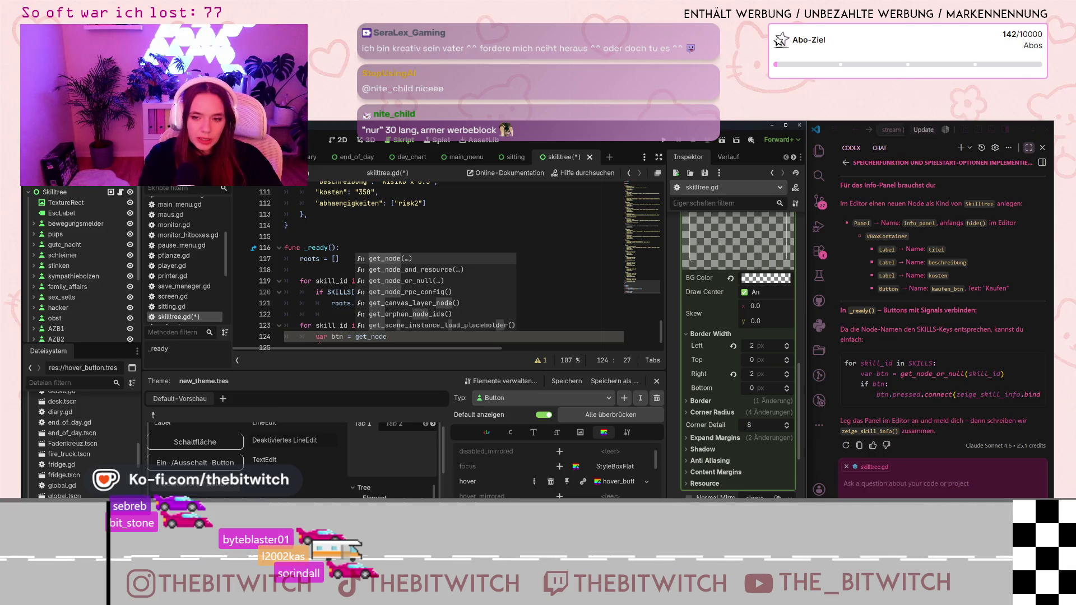
text(_or-)
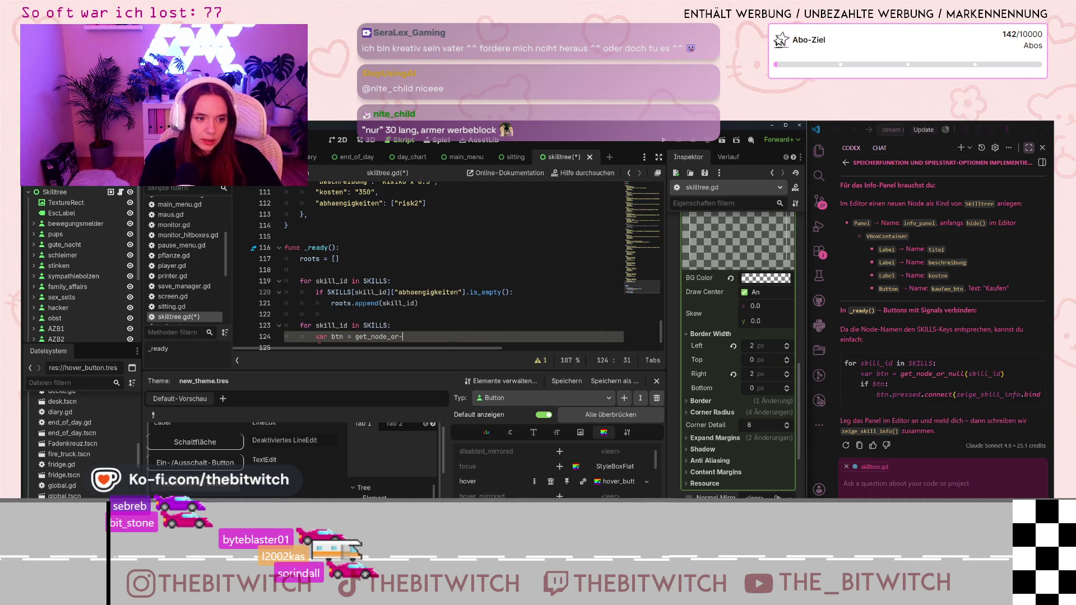
key(BackSpace)
text(_null)
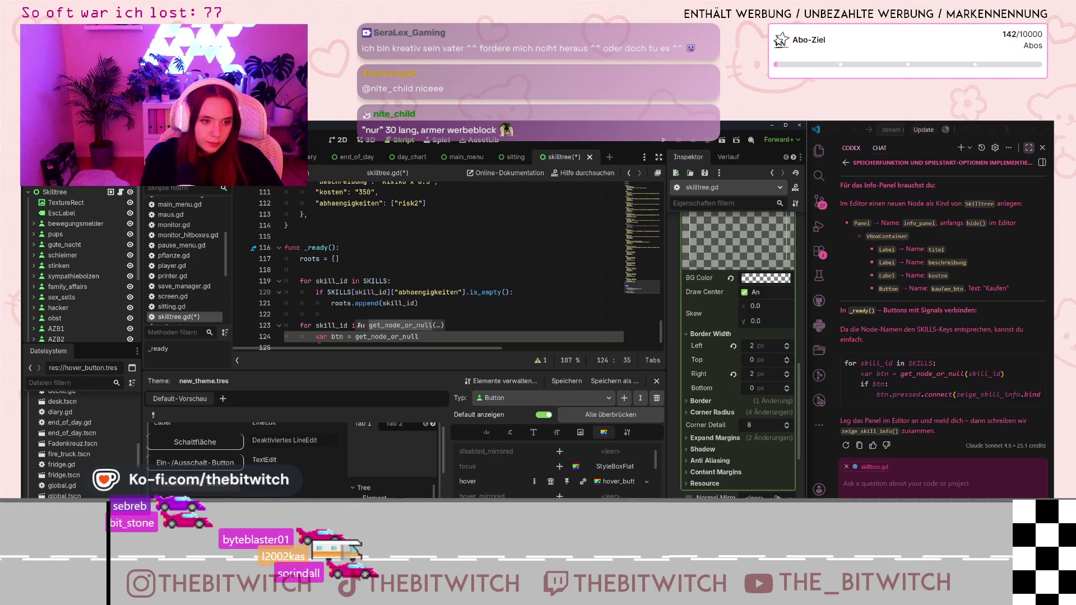
text((skill)
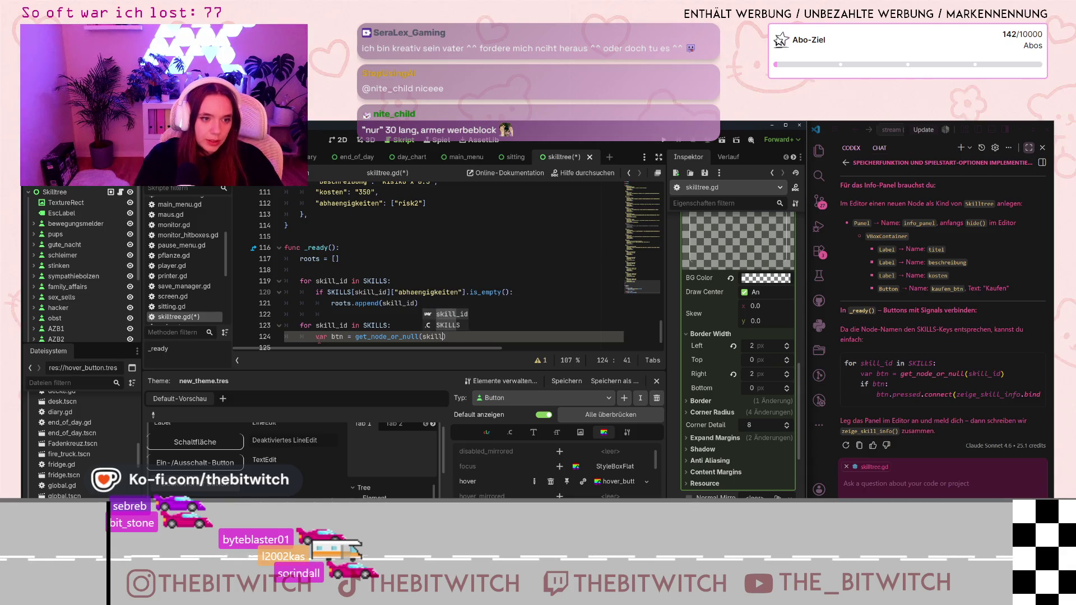
click(470, 324)
scroll(469, 324, down, 1)
click(470, 324)
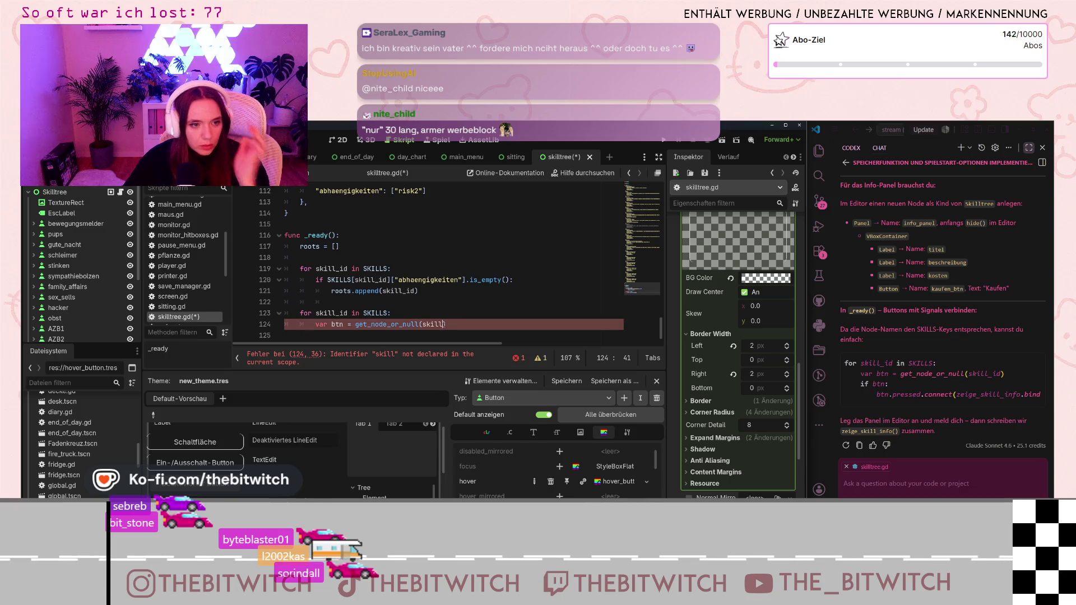
text(_id)
click(542, 296)
click(394, 326)
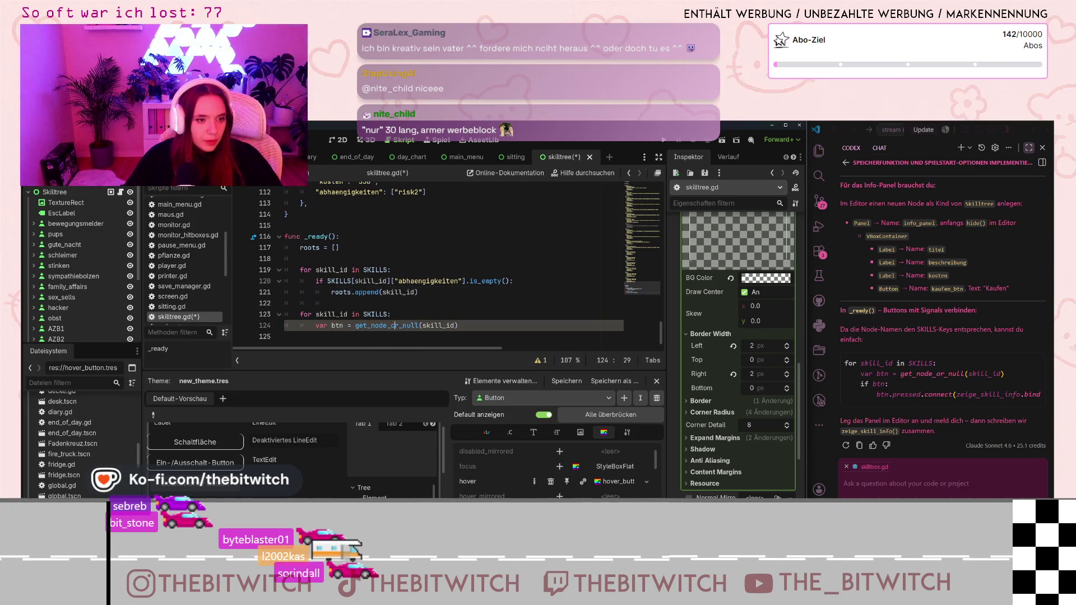
mouse_move(395, 325)
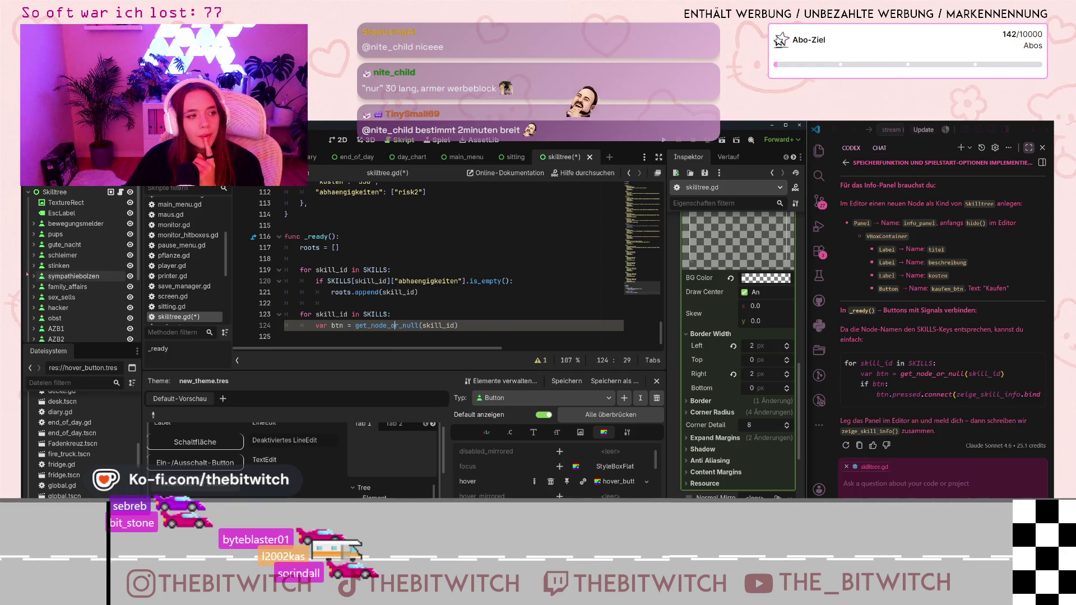
scroll(71, 207, down, 1)
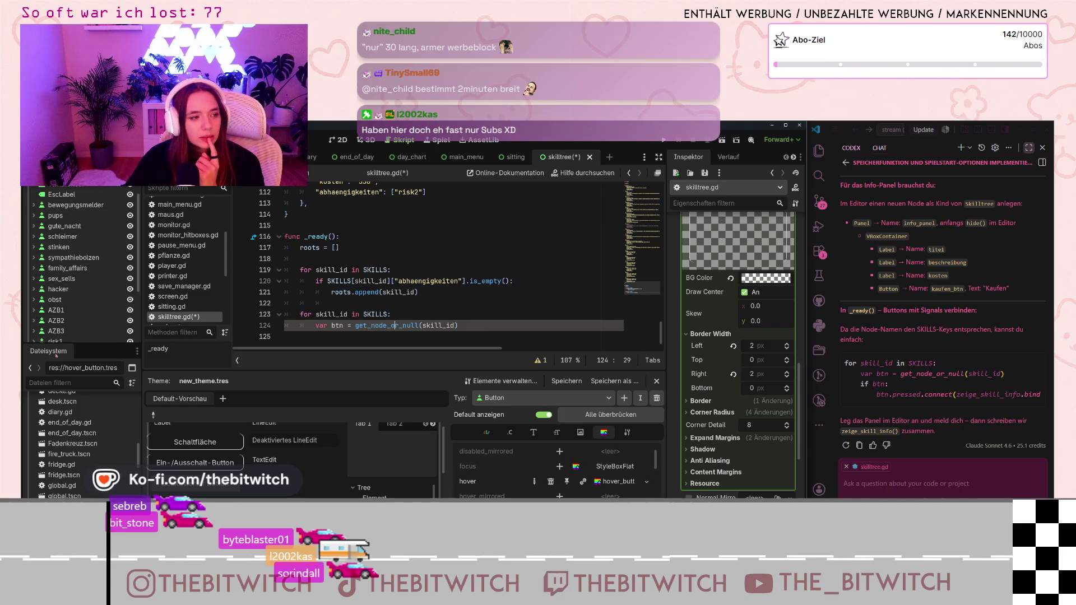
click(442, 325)
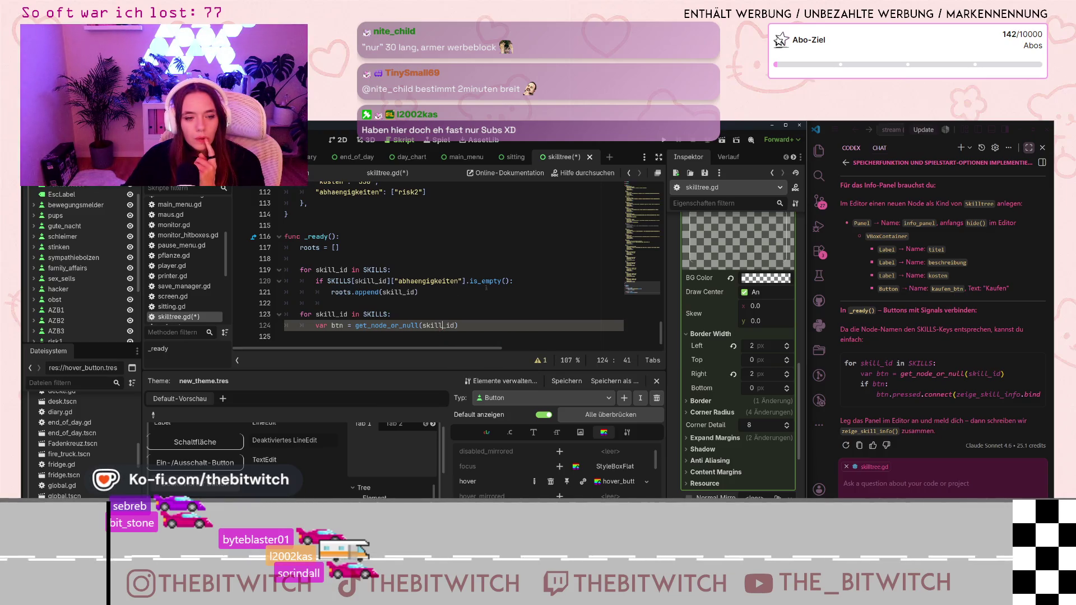
click(463, 326)
Add 'if btn:' followed by 'btn.pressed.connect(show_skill_info.bind(skill_id))' inside the loop.
key(Return)
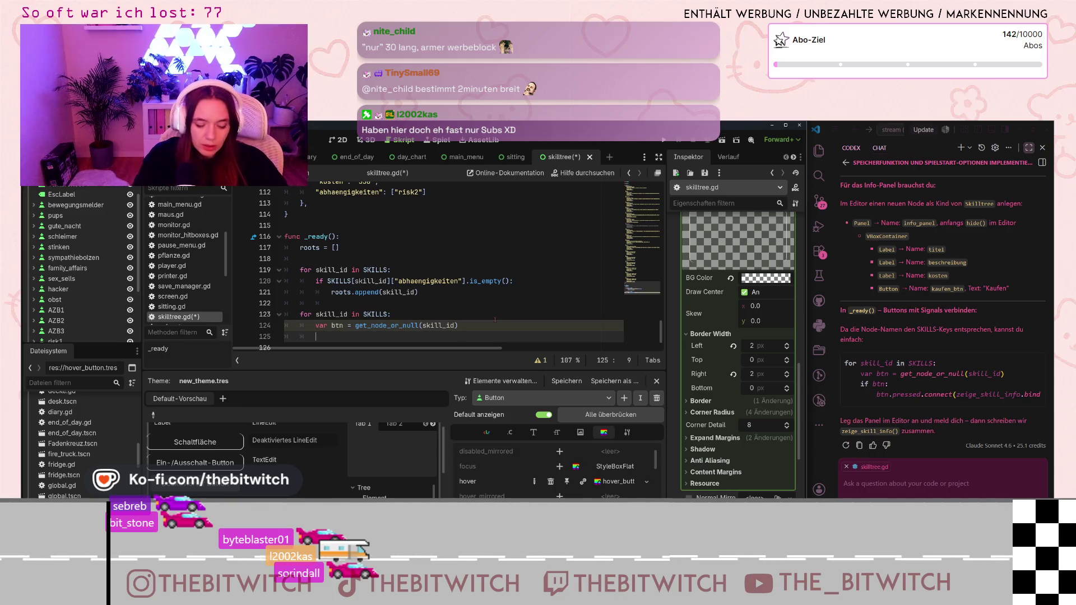
text(if)
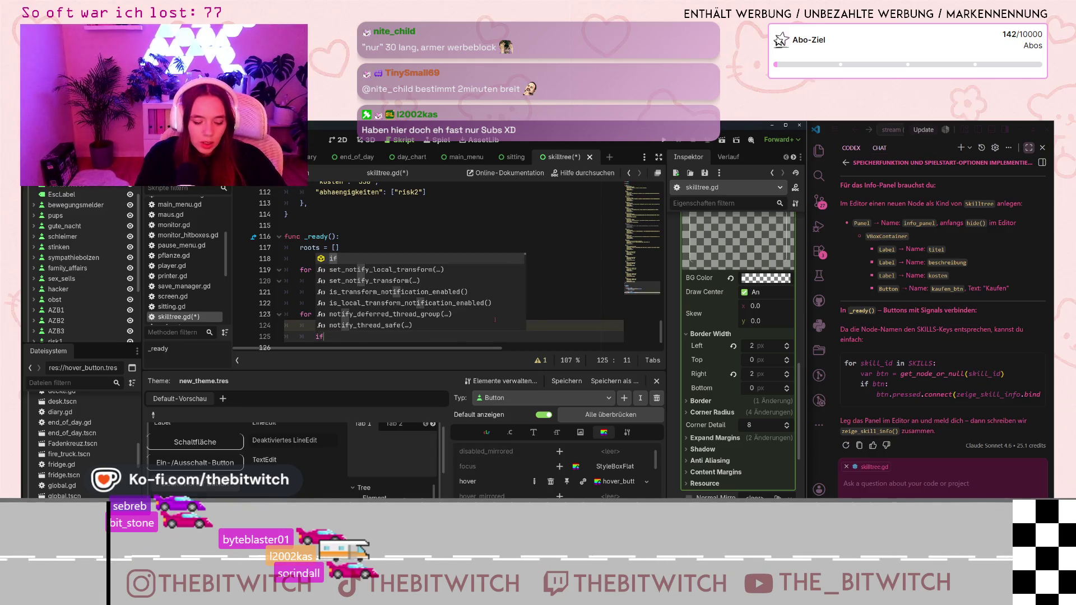
text( btn)
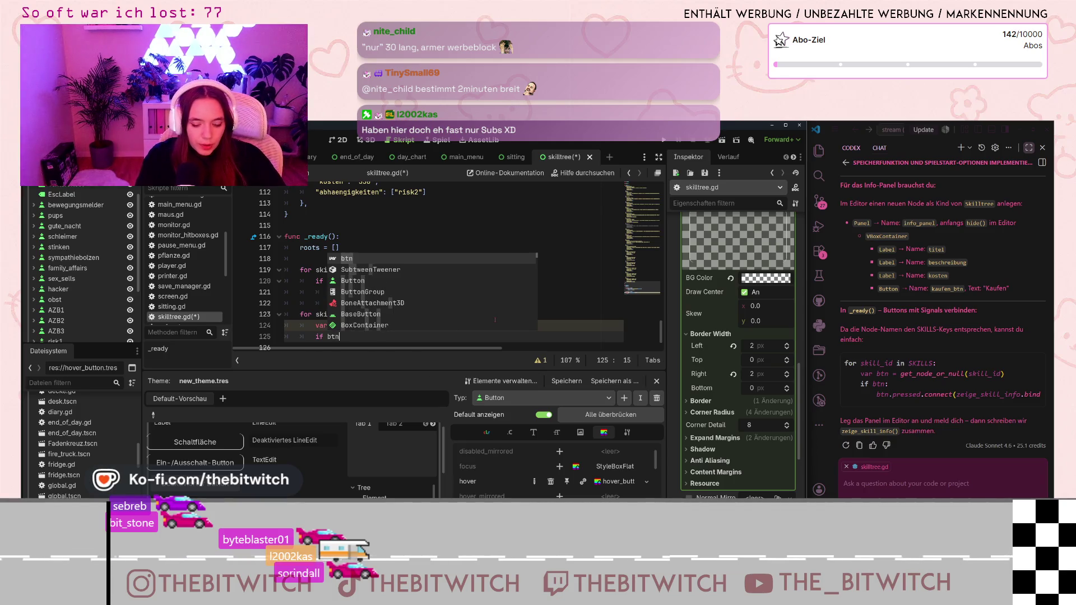
text(:)
key(Return)
text(btn)
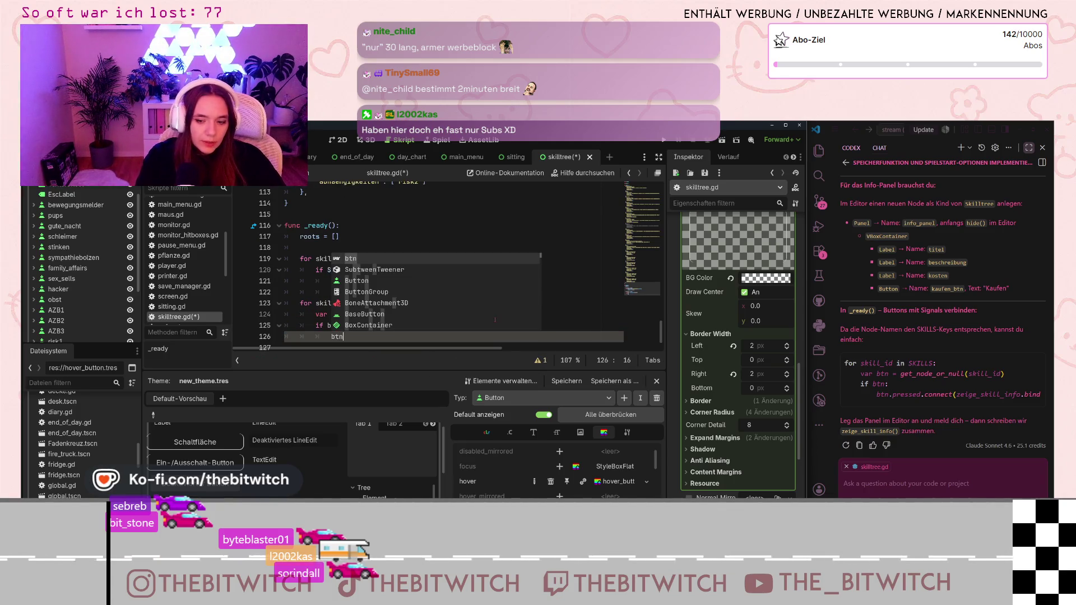
text(.pressed)
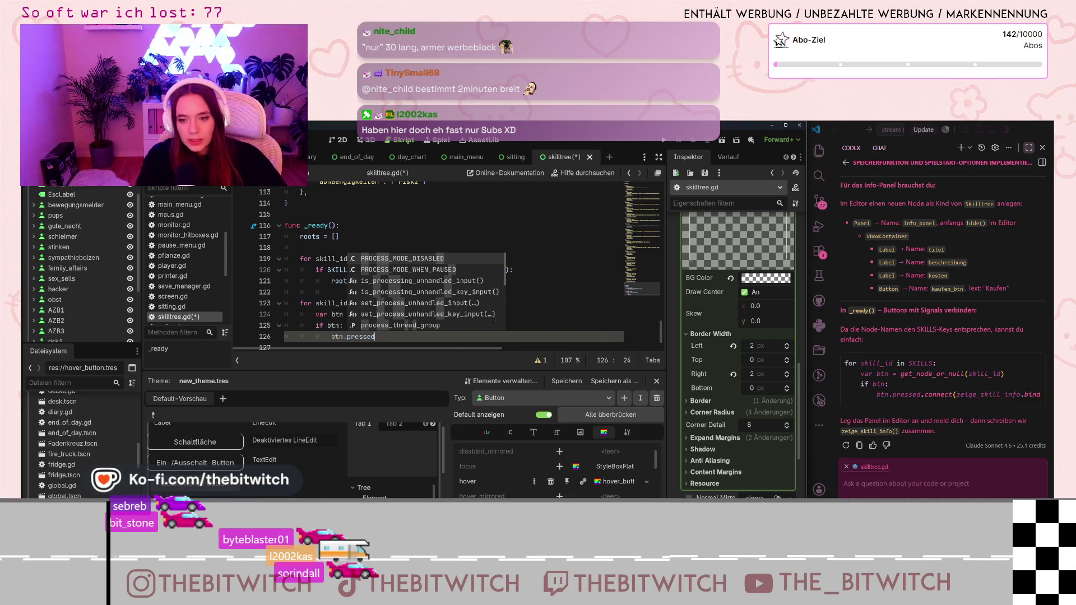
text(.conne)
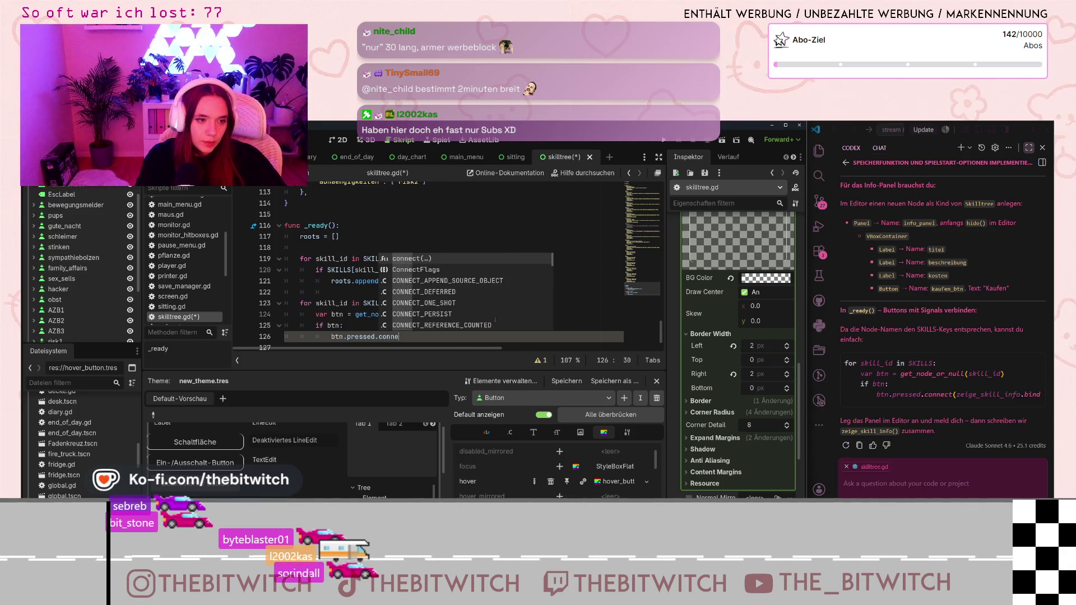
text(ct()
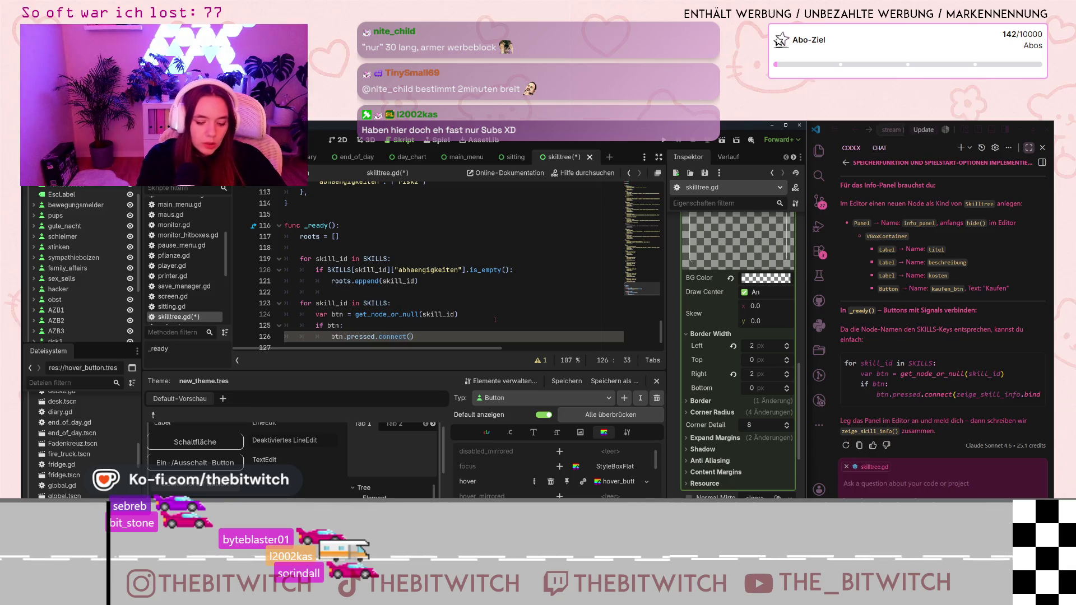
key(BackSpace)
key(BackSpace)
key(BackSpace)
text(sh)
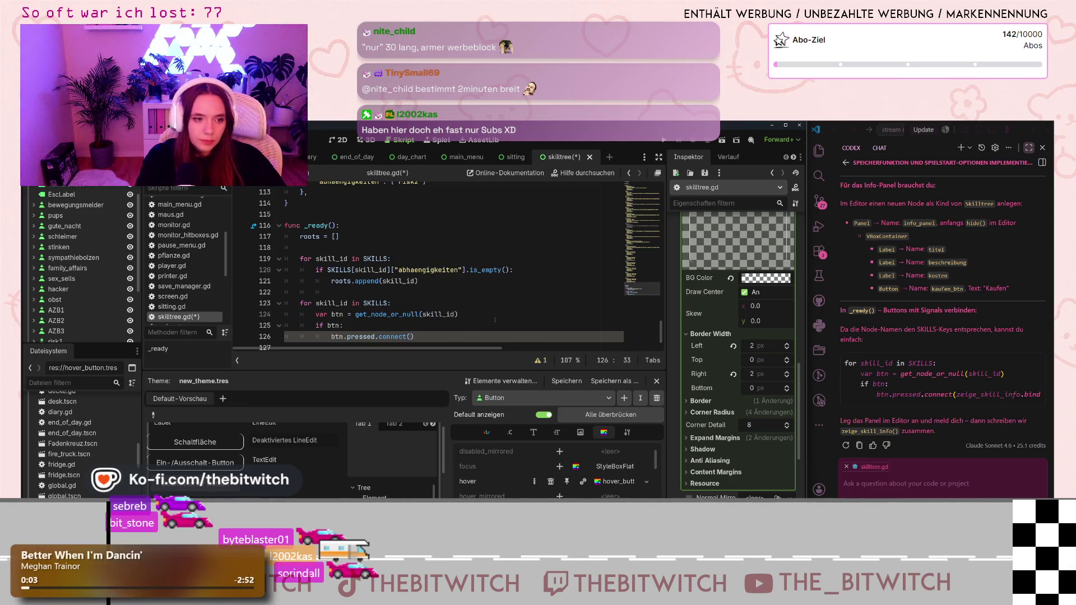
text(ow_ski)
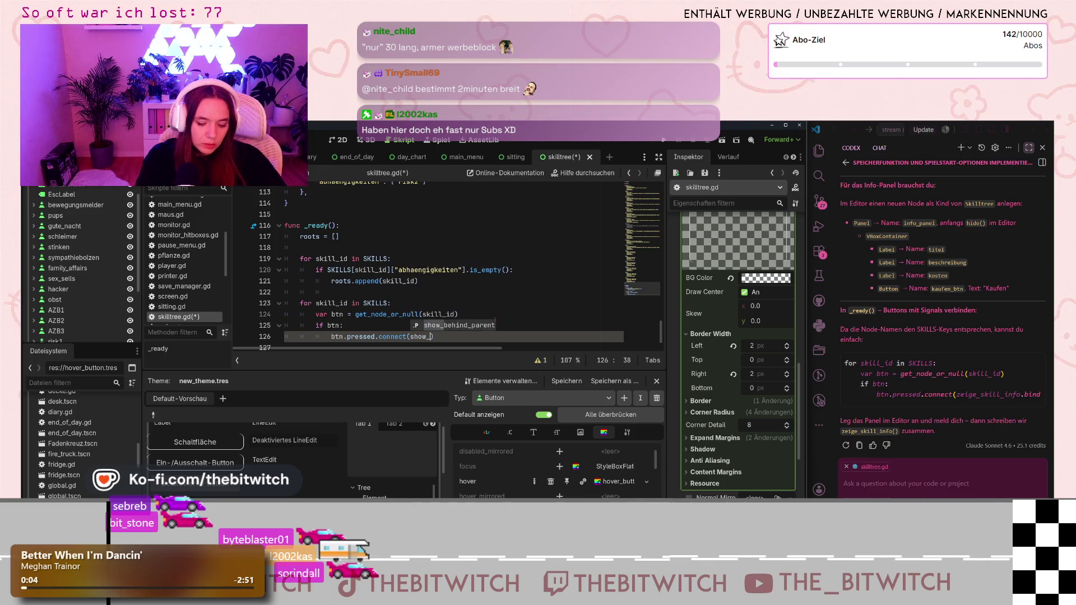
text(ll_inf)
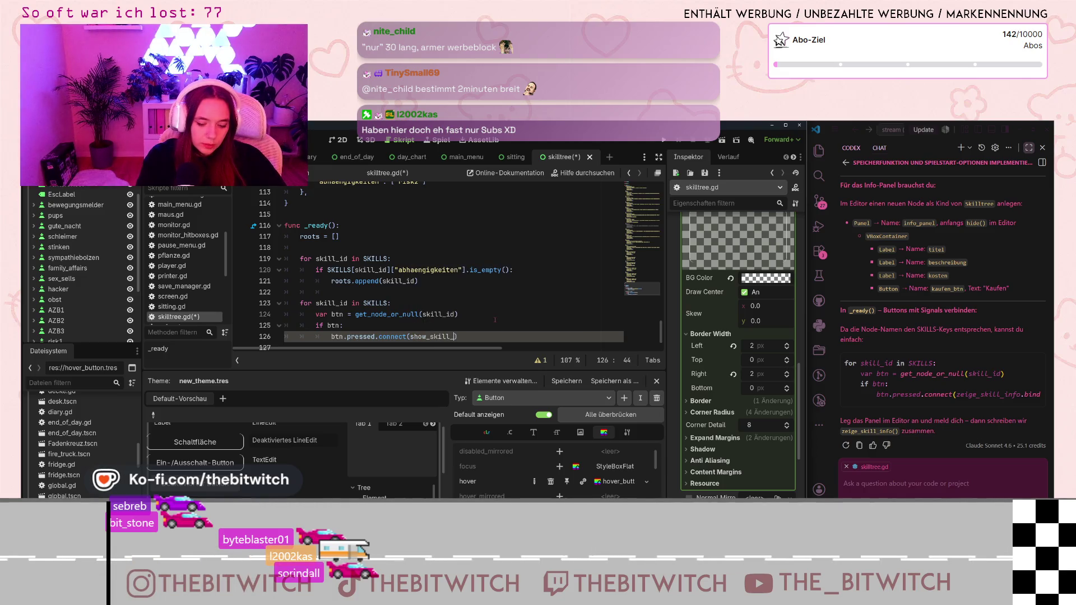
text(o)
scroll(997, 402, right, 2)
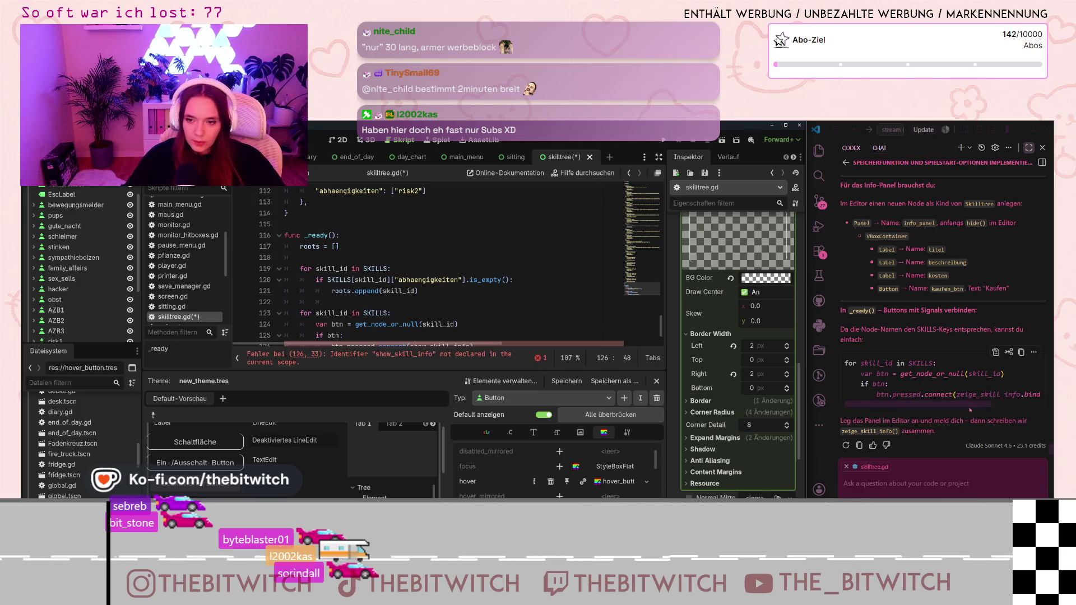
scroll(998, 402, right, 3)
scroll(479, 318, down, 1)
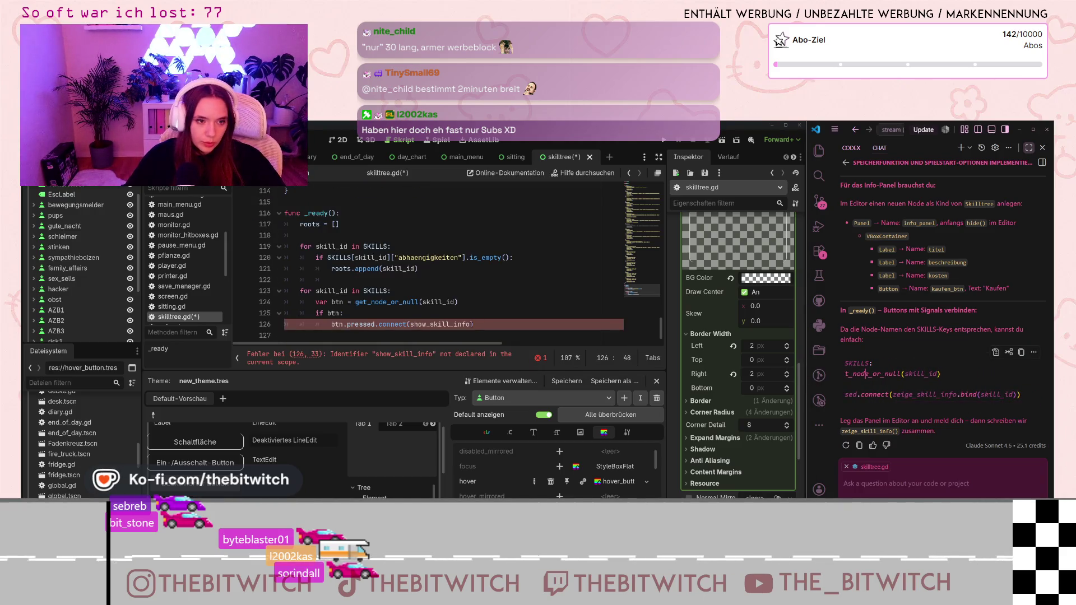
text(.bind)
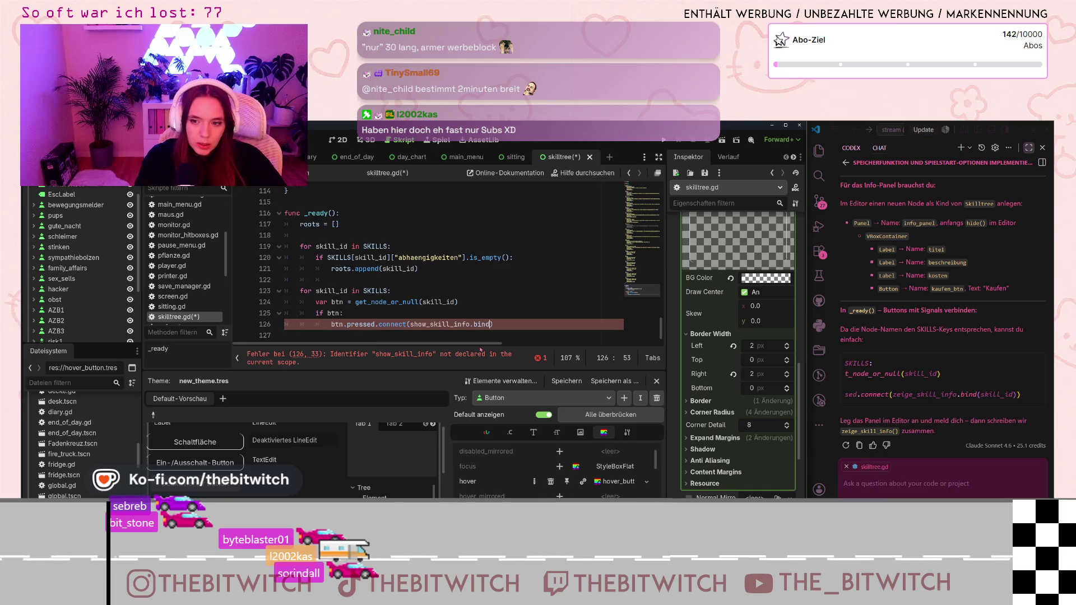
text((skill)
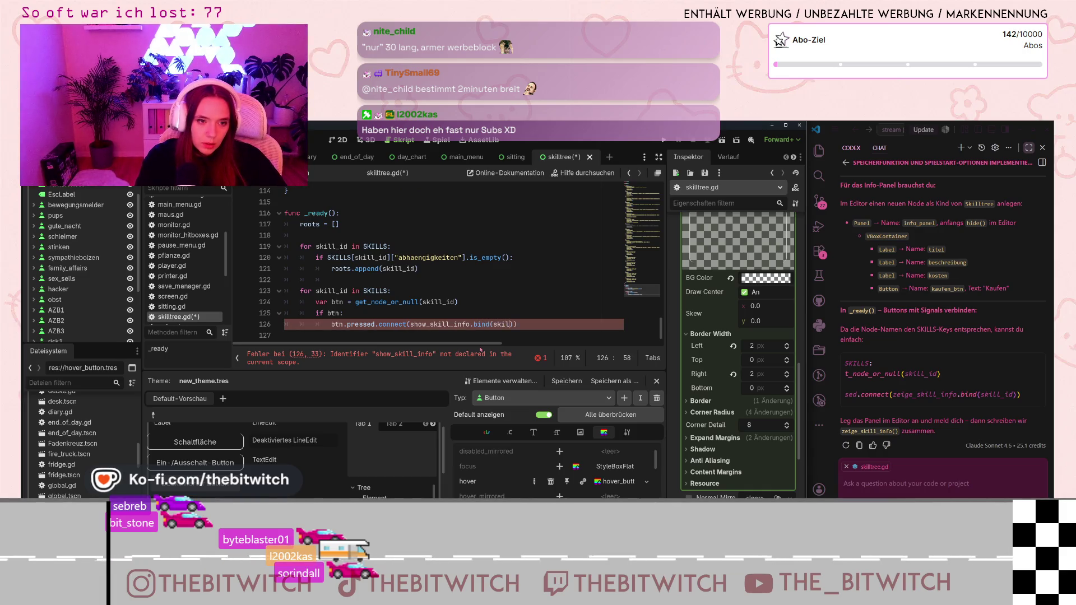
text(_id)
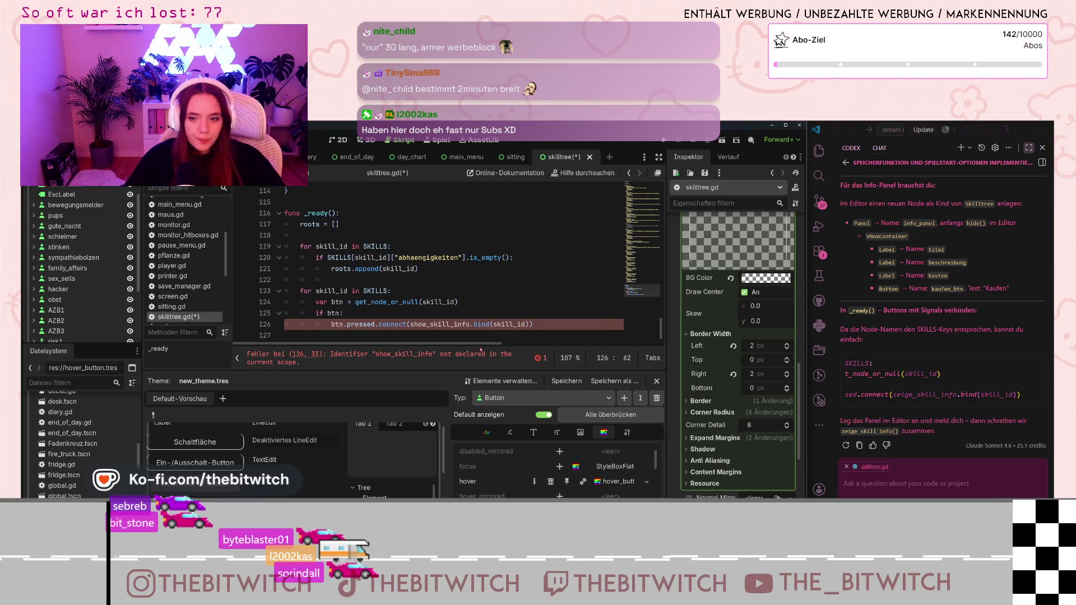
click(408, 296)
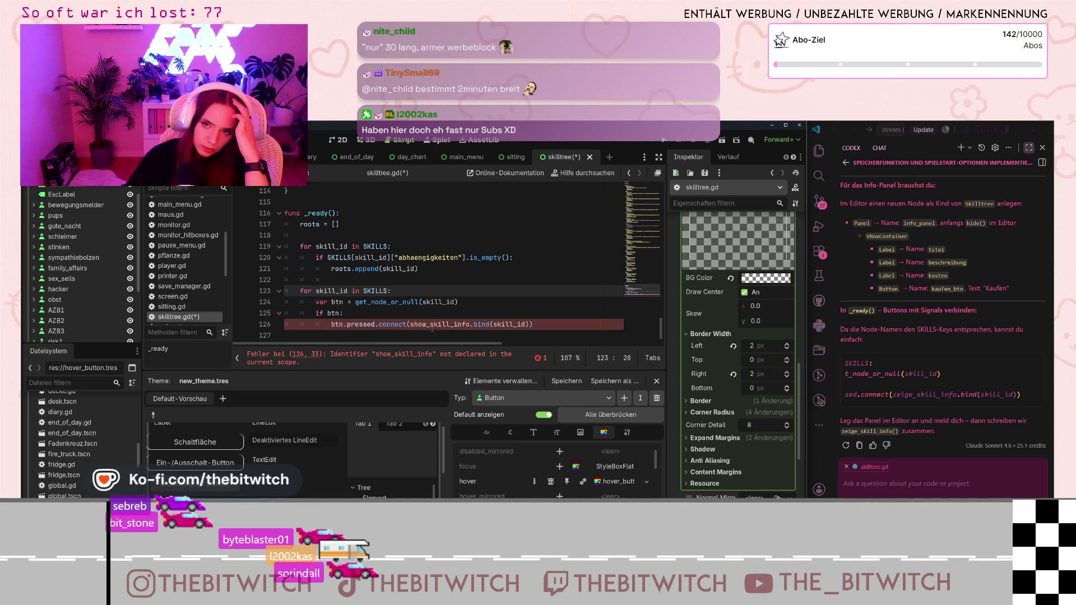
Rename the Panel node to 'info_panel' in the Scene dock.
scroll(78, 269, down, 3)
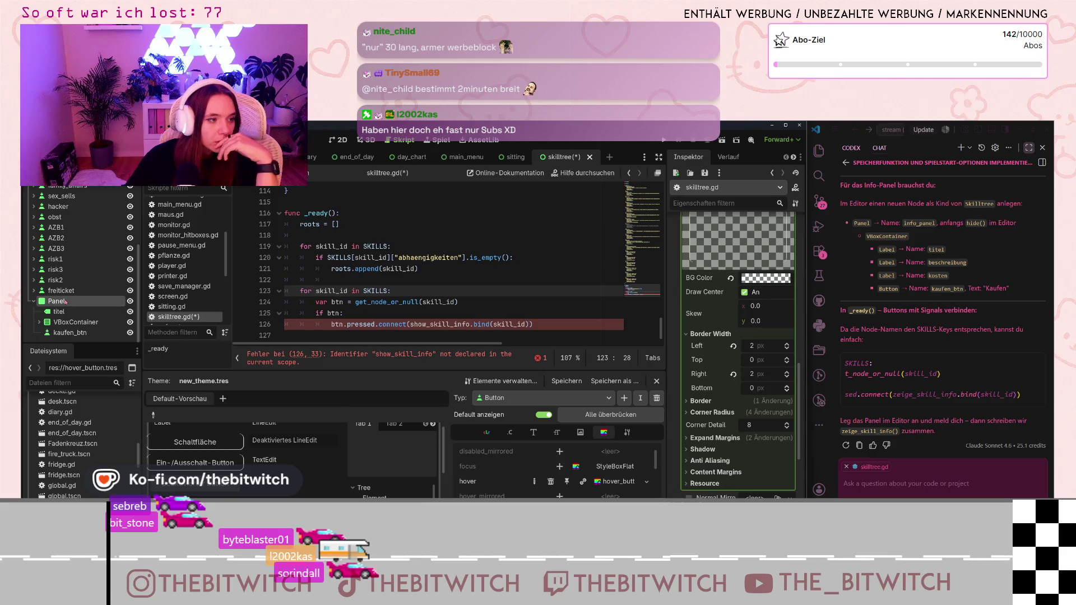
double_click(64, 305)
text(info)
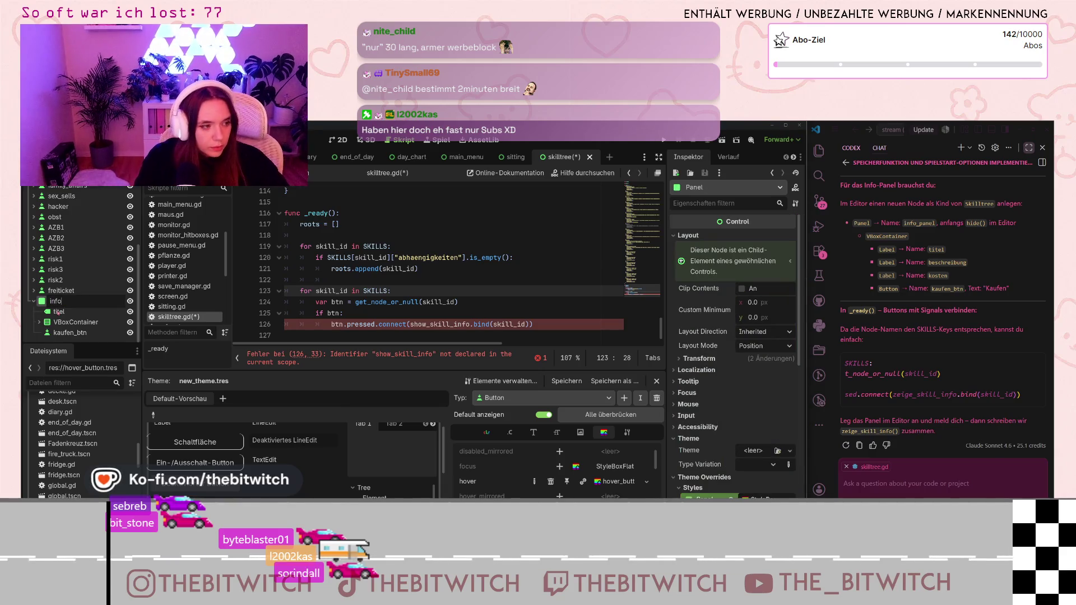
text(_panel)
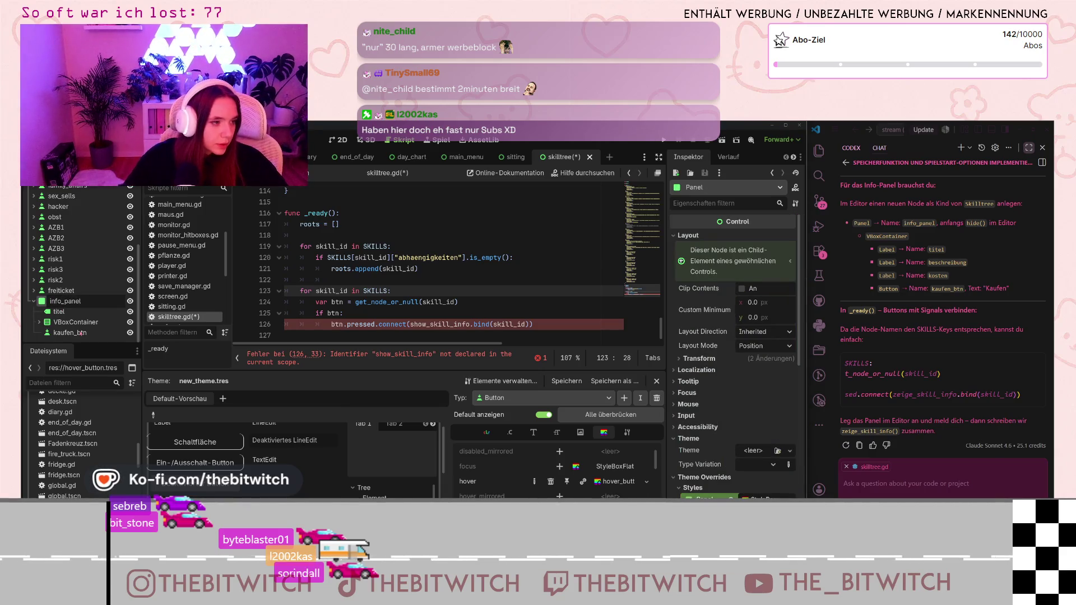
key(Return)
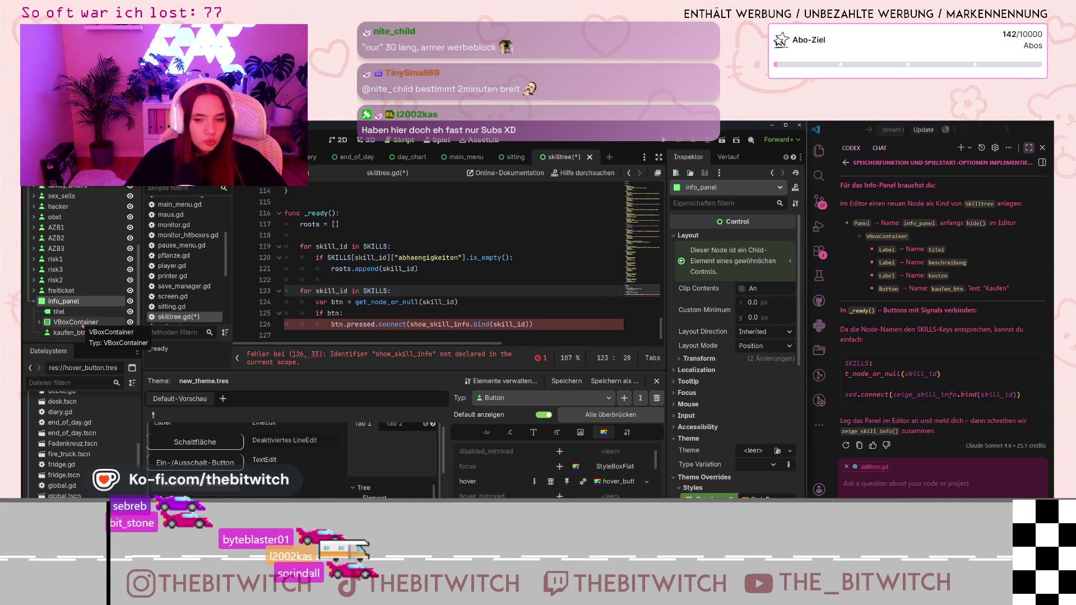
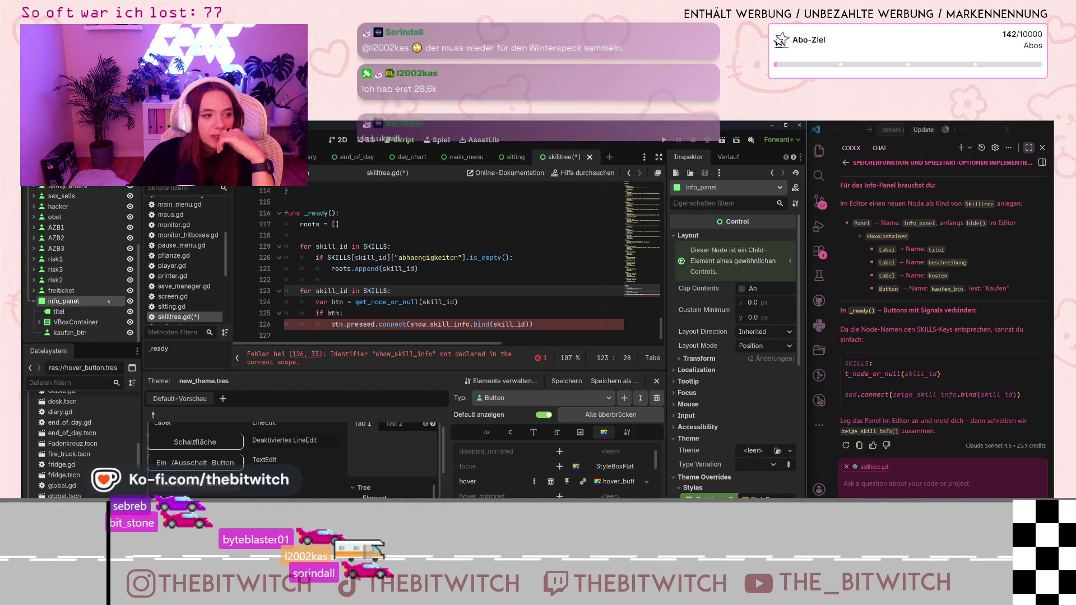
Hide the info_panel node in the skill tree scene and view the scene canvas.
click(129, 302)
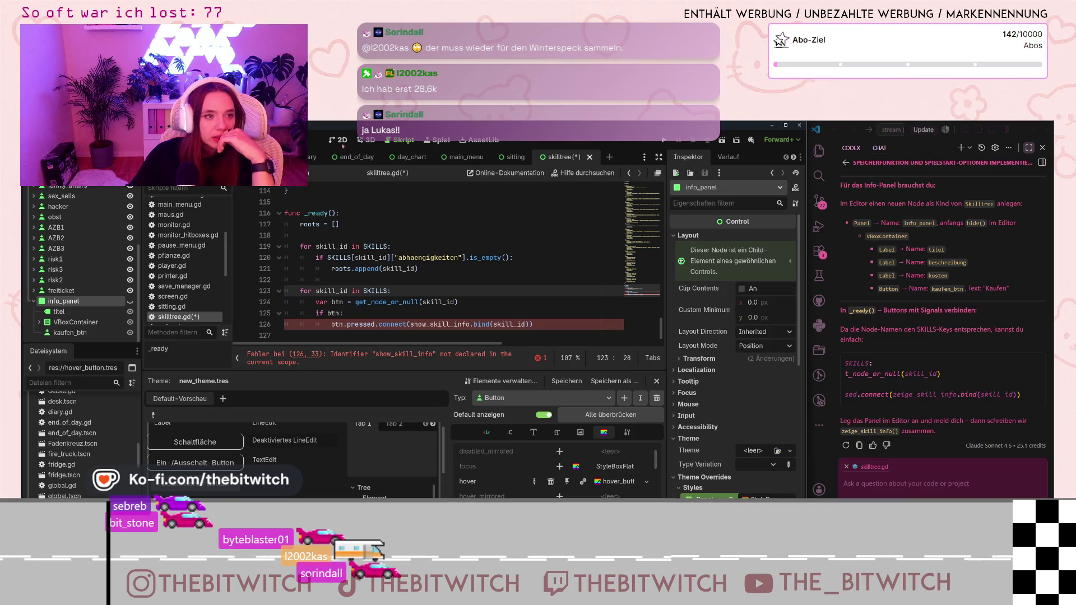
click(339, 140)
scroll(387, 194, up, 3)
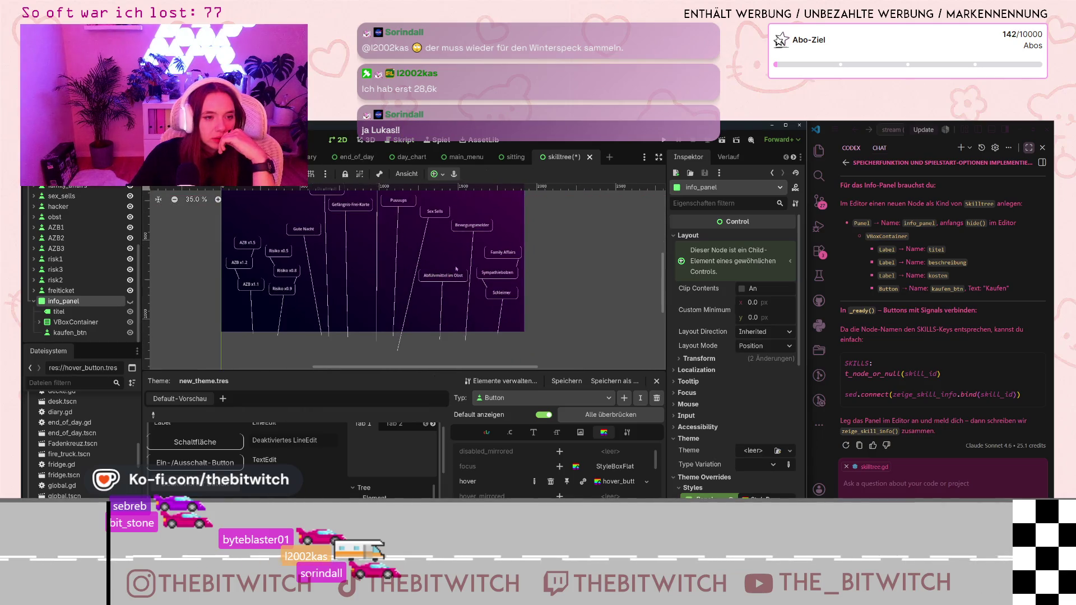
Send 'okay, next' to the Codex assistant, then go back to the skilltree.gd script.
text(okay, nex)
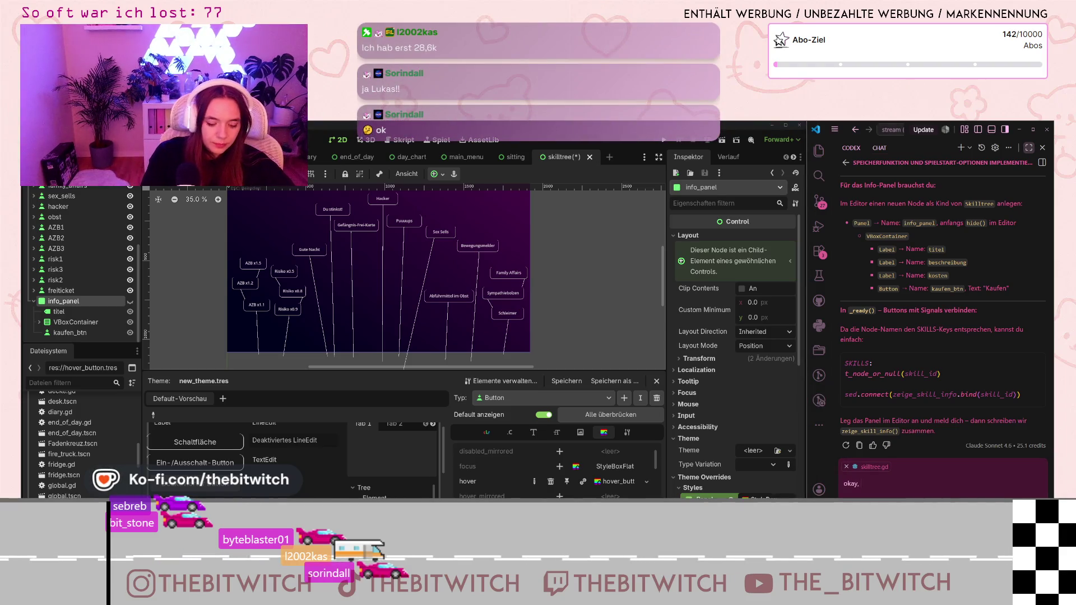
text(t)
key(Return)
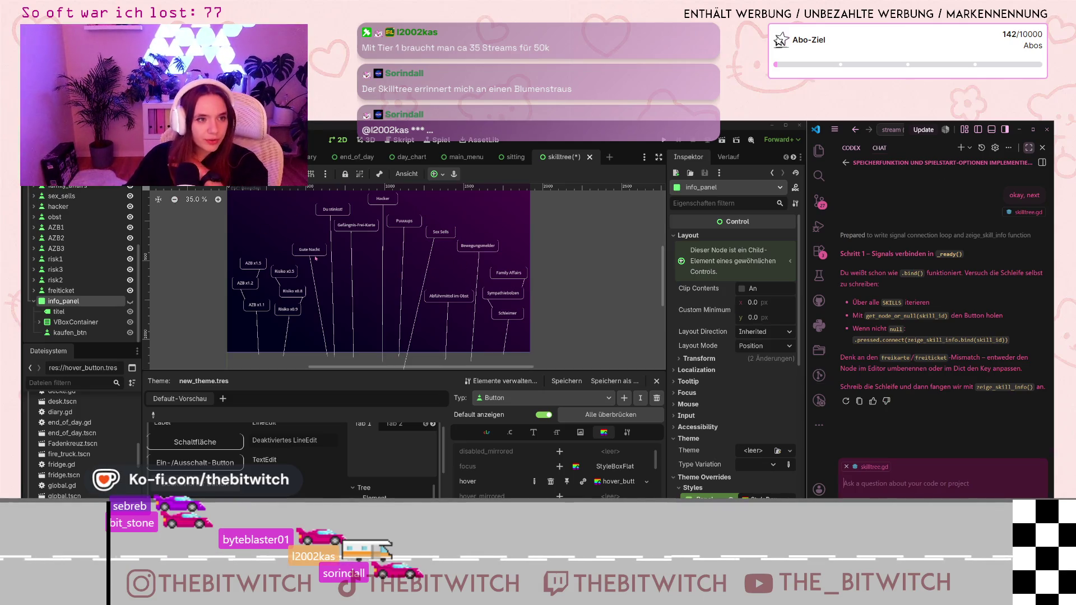
key(ctrl+F3)
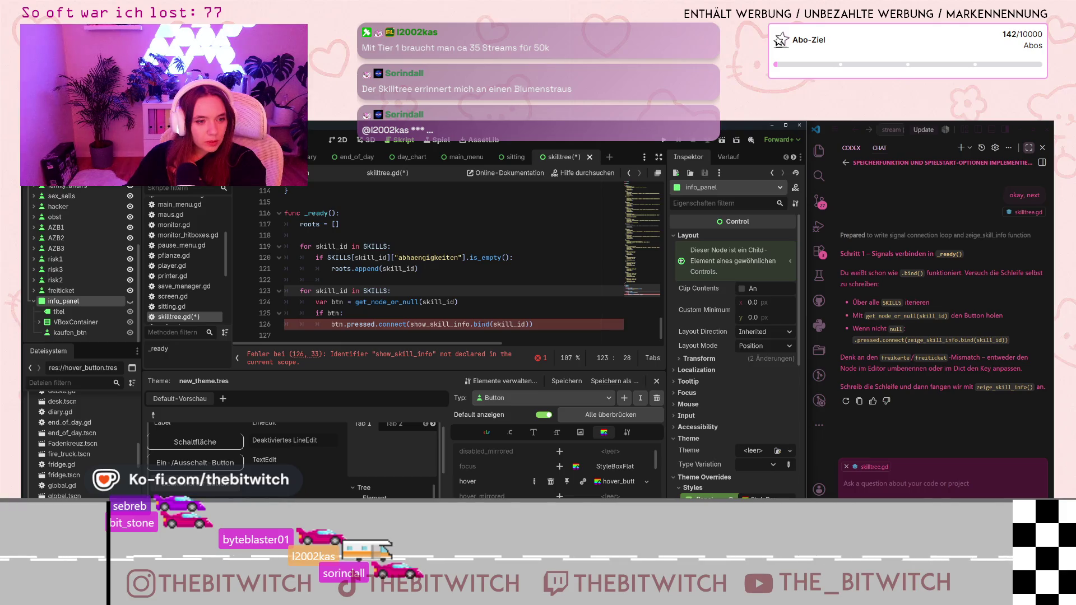
click(491, 324)
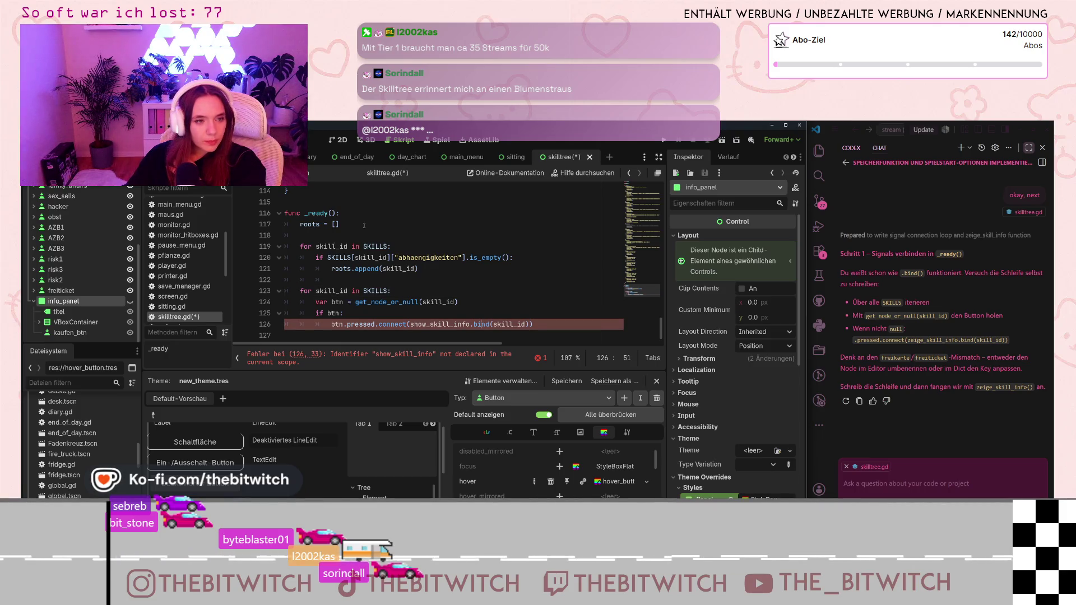
click(583, 173)
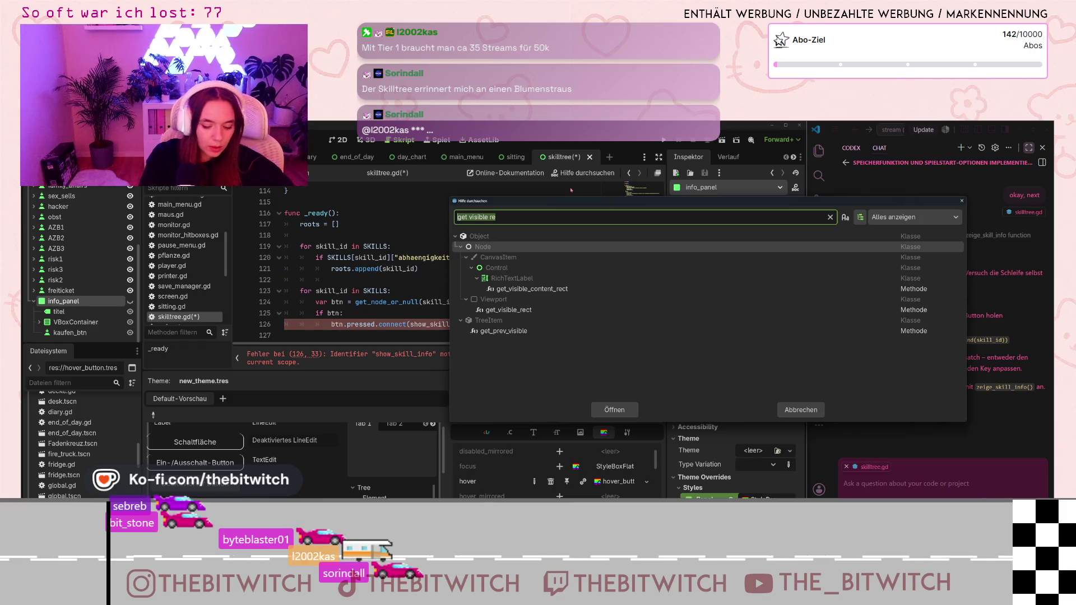
text(.bind)
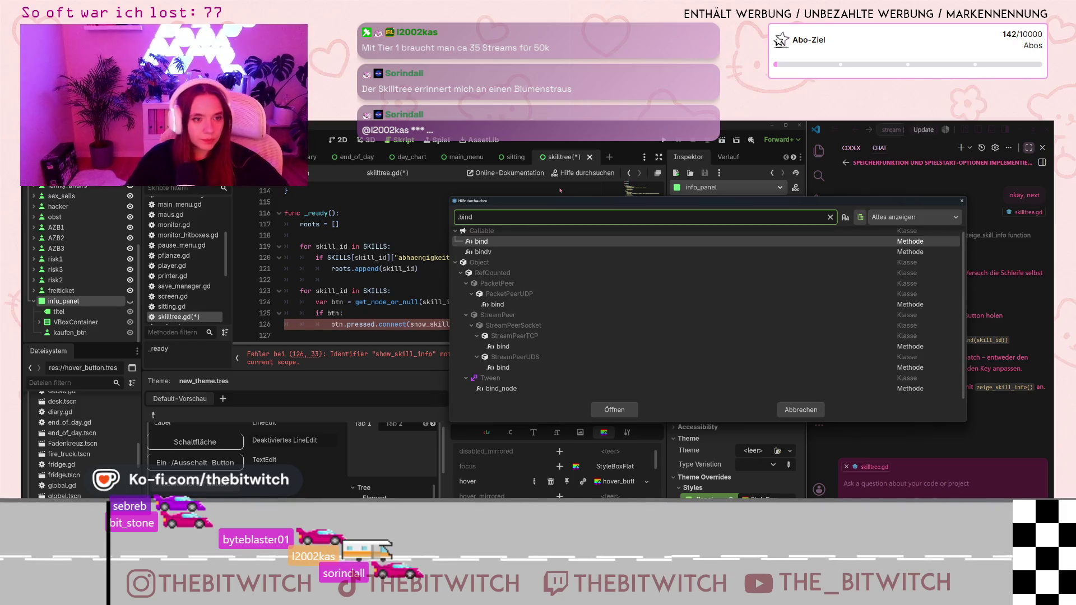
click(492, 242)
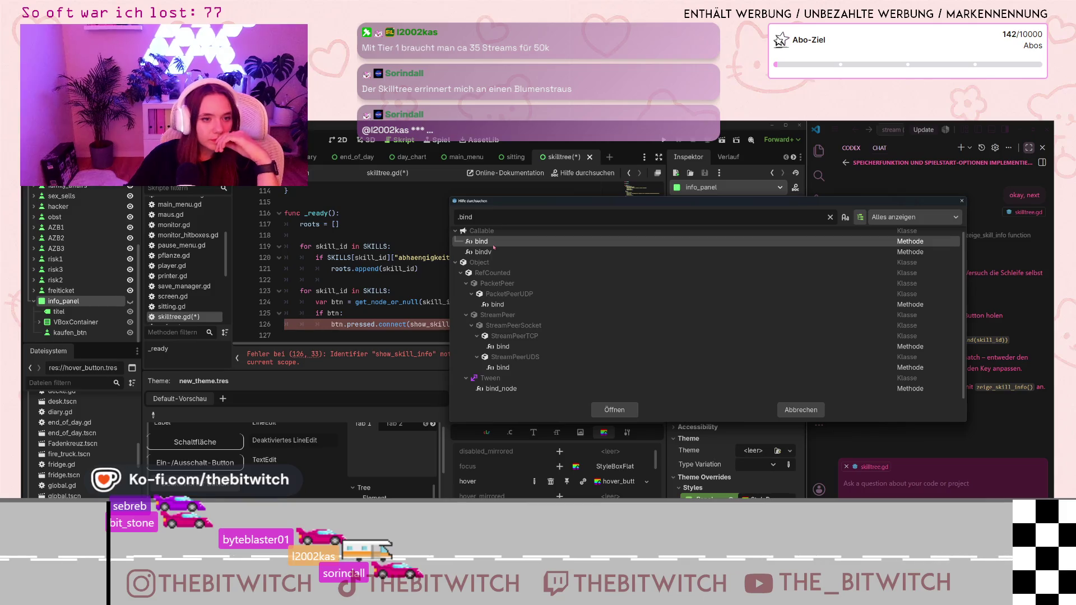
double_click(494, 244)
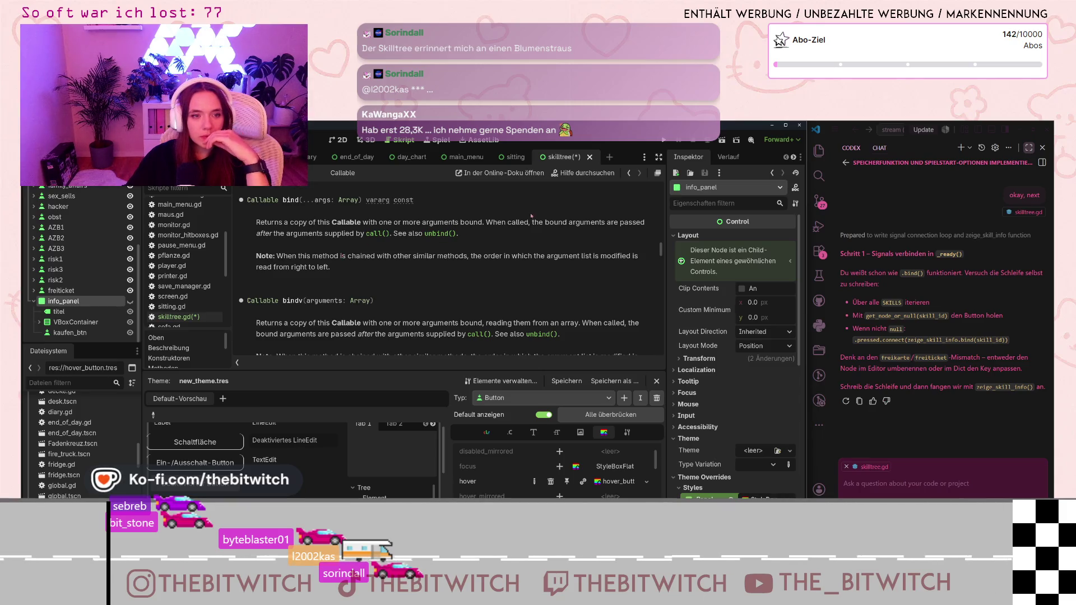
scroll(152, 286, down, 3)
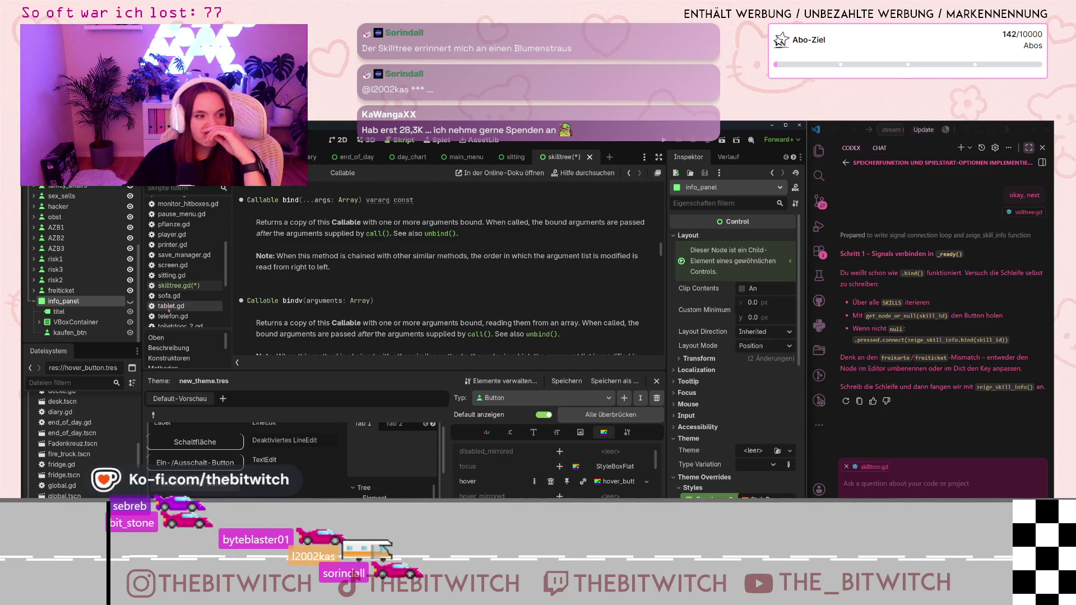
click(185, 286)
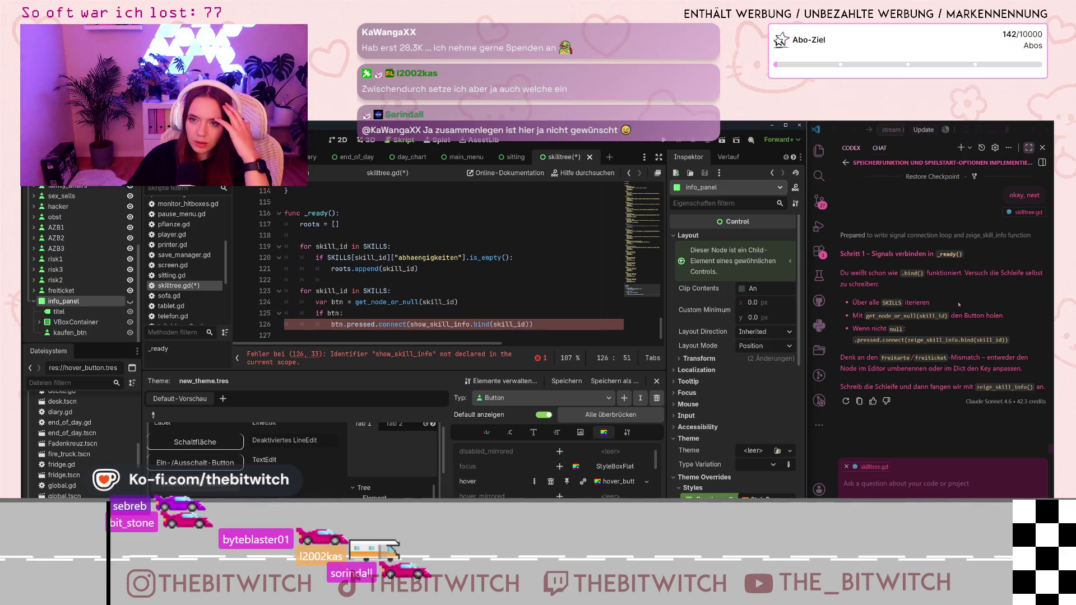
Save skilltree.gd and send 'ja, okay, next' to the Codex assistant.
click(374, 313)
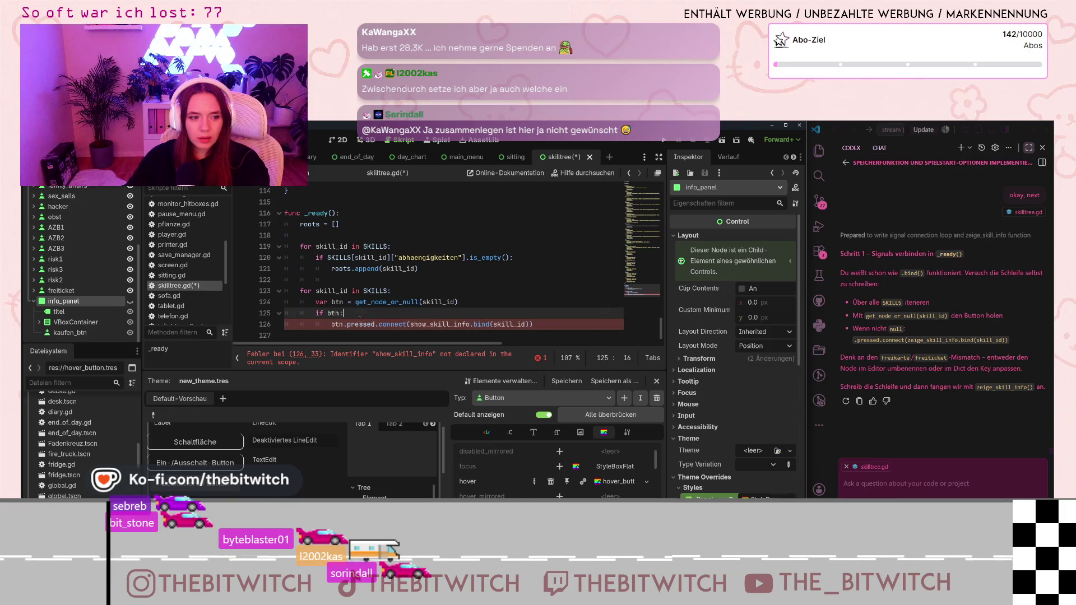
key(ctrl+s)
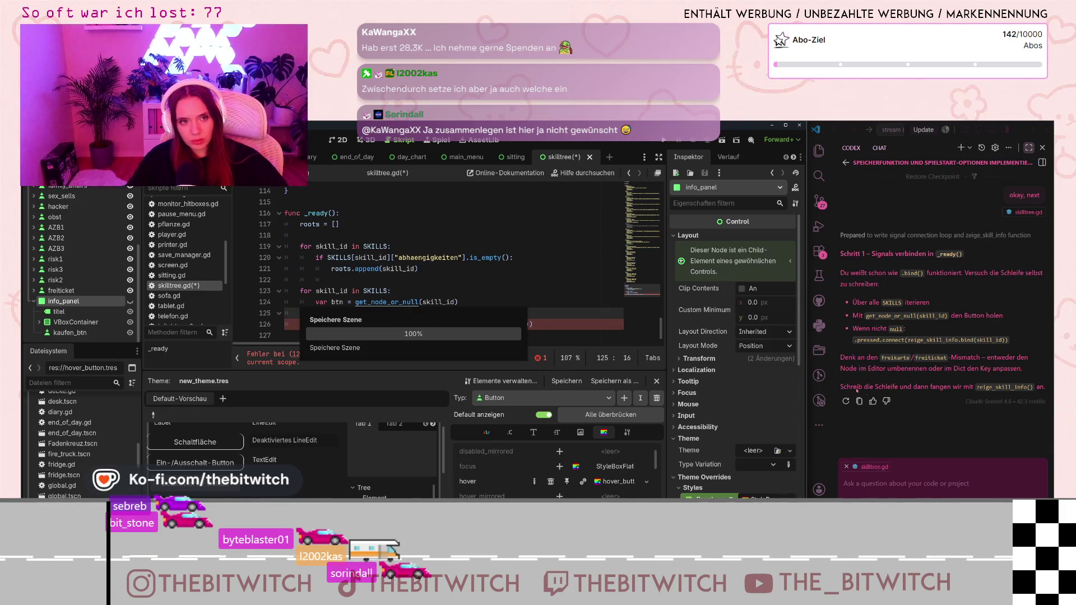
click(862, 483)
text(ja, okay, next)
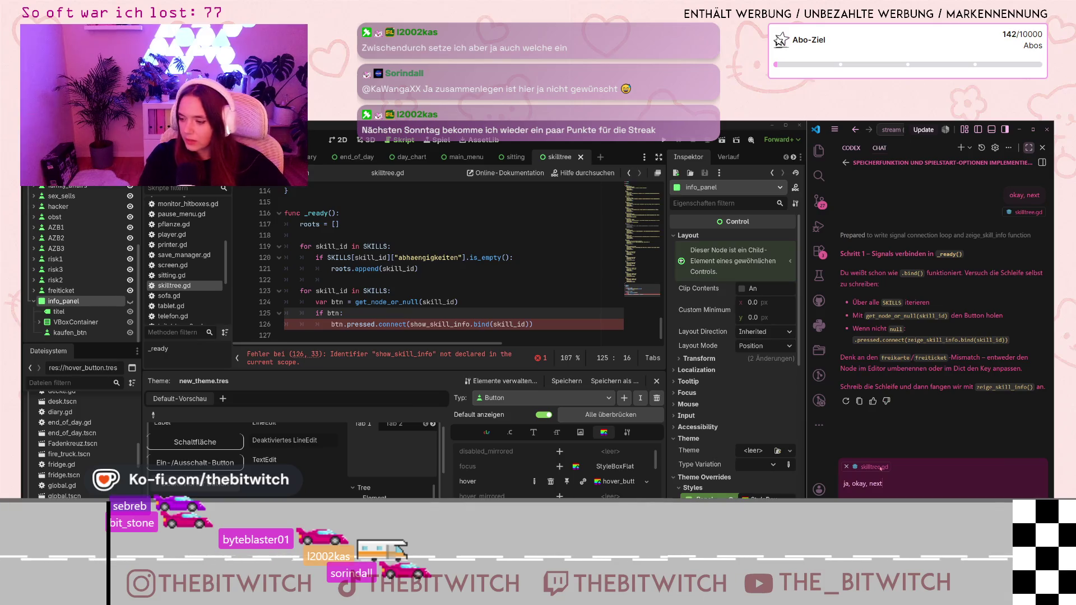
key(Return)
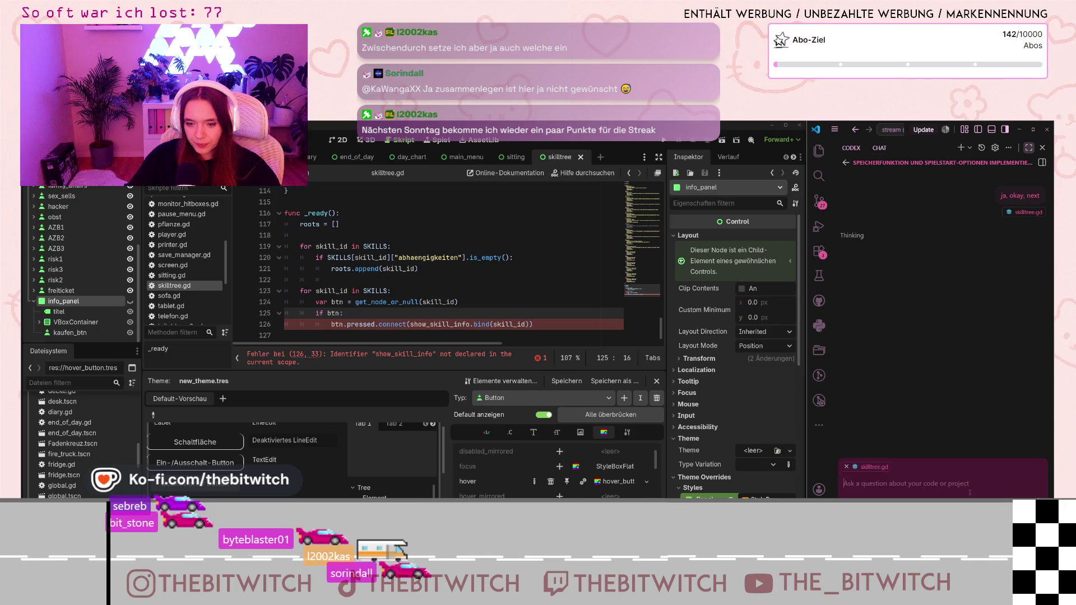
Narrow Godot to widen the assistant window and check its Thinking Effort options.
click(807, 436)
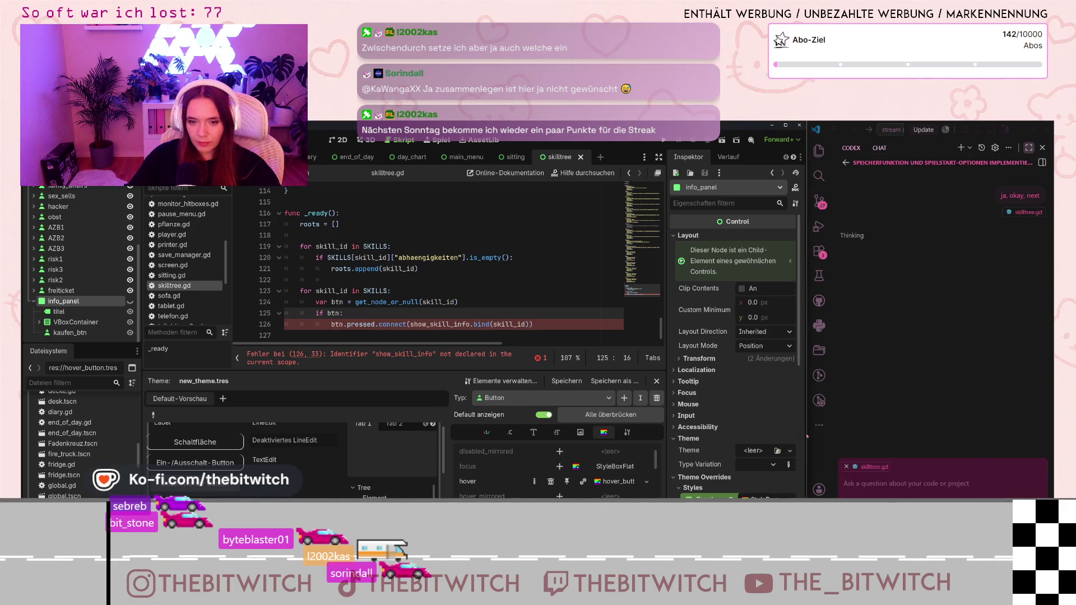
drag(807, 436, 707, 436)
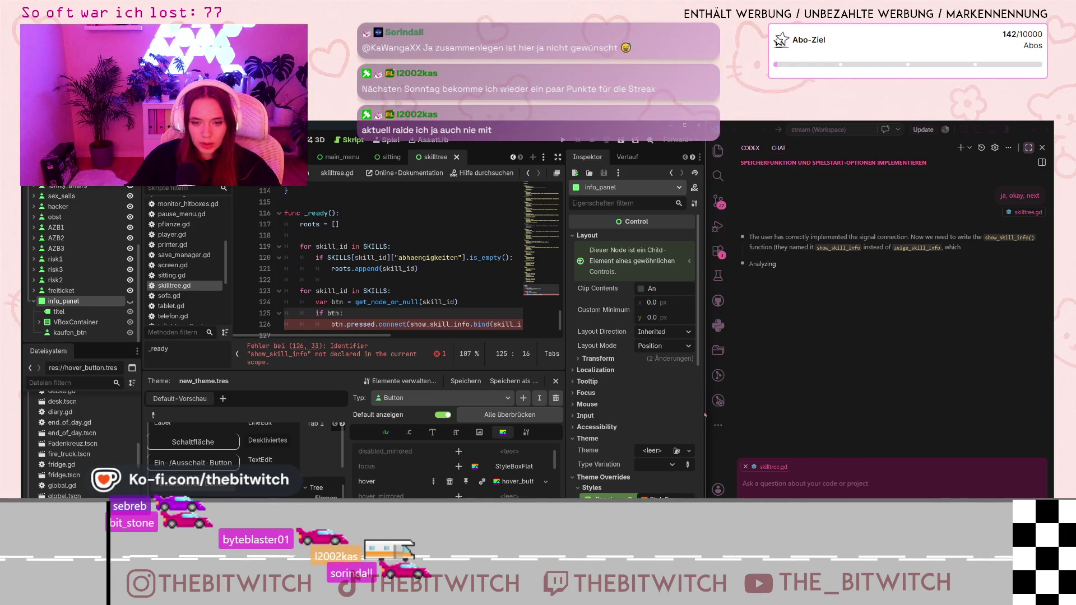
drag(705, 414, 541, 418)
click(1026, 597)
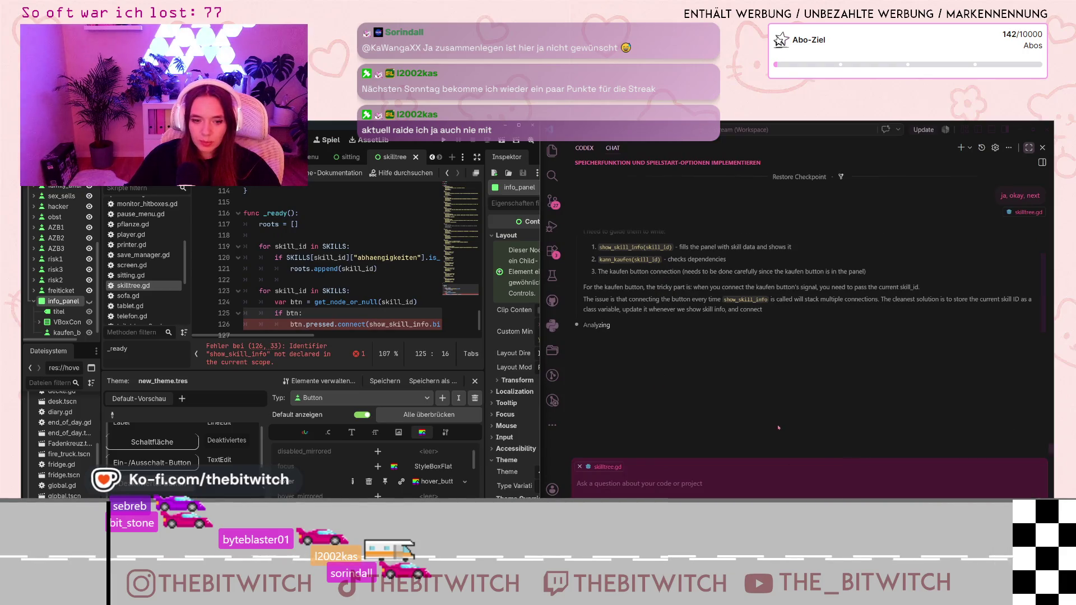
click(717, 502)
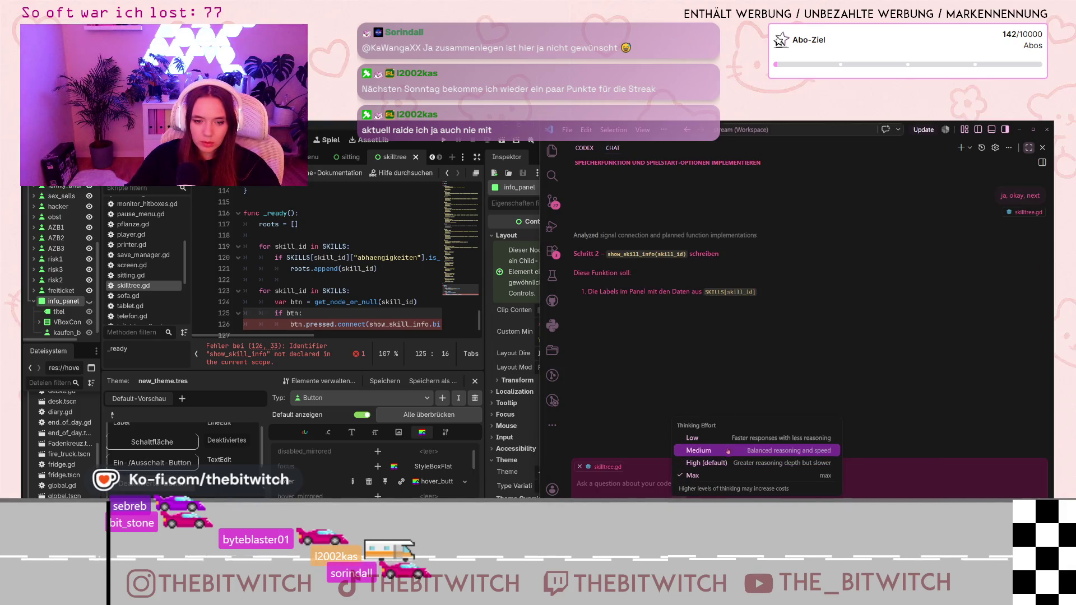
click(612, 435)
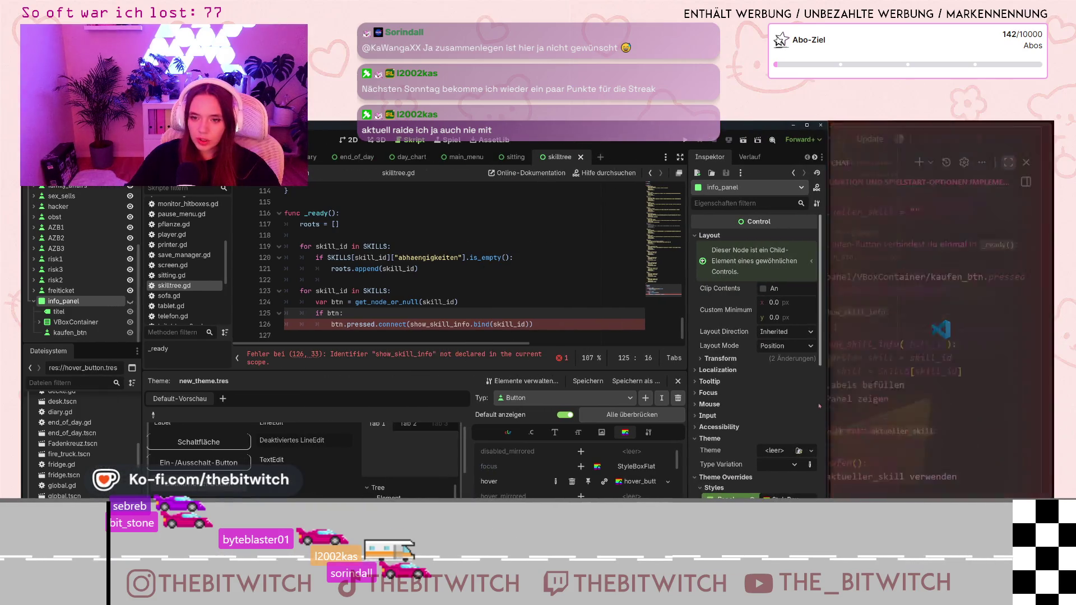
mouse_move(828, 387)
mouse_down()
mouse_move(745, 387)
mouse_move(795, 387)
mouse_up()
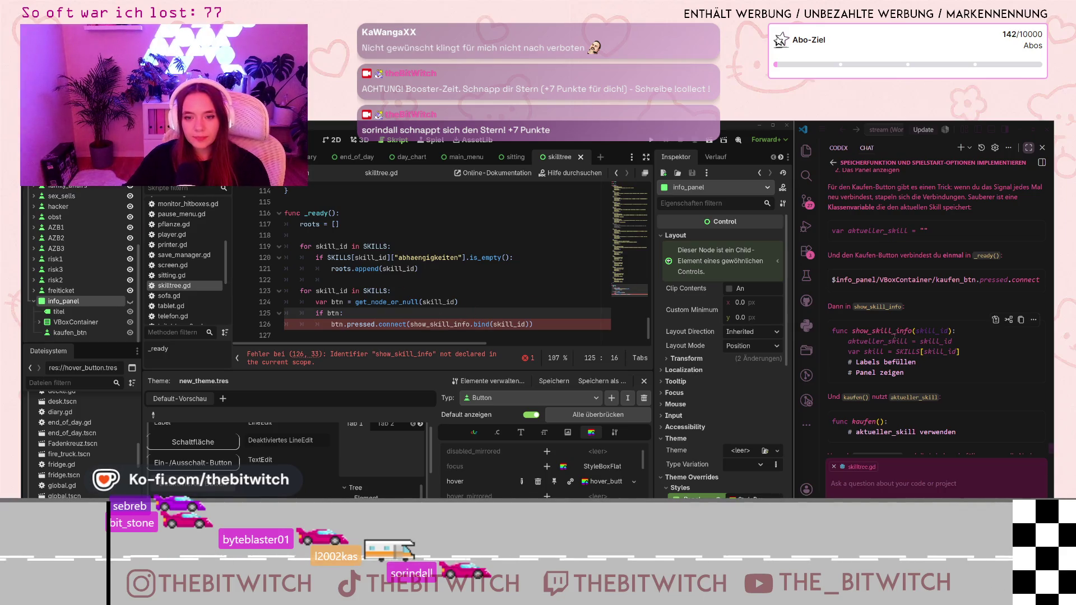
Add func show_skill_info(skill_id): below the connect loop and start its indented body.
click(398, 332)
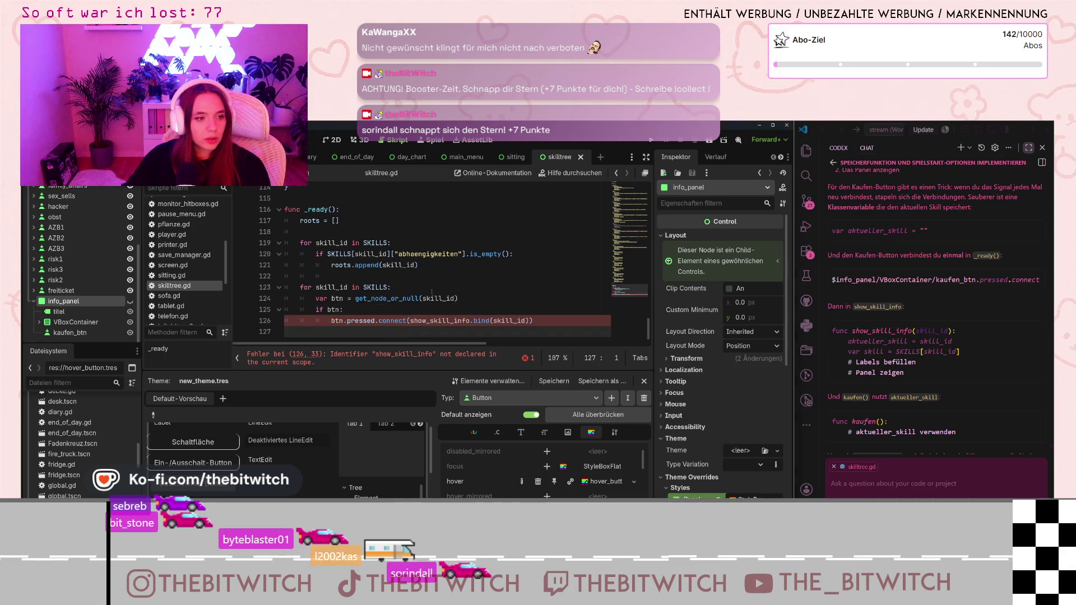
key(Return)
text(func sho)
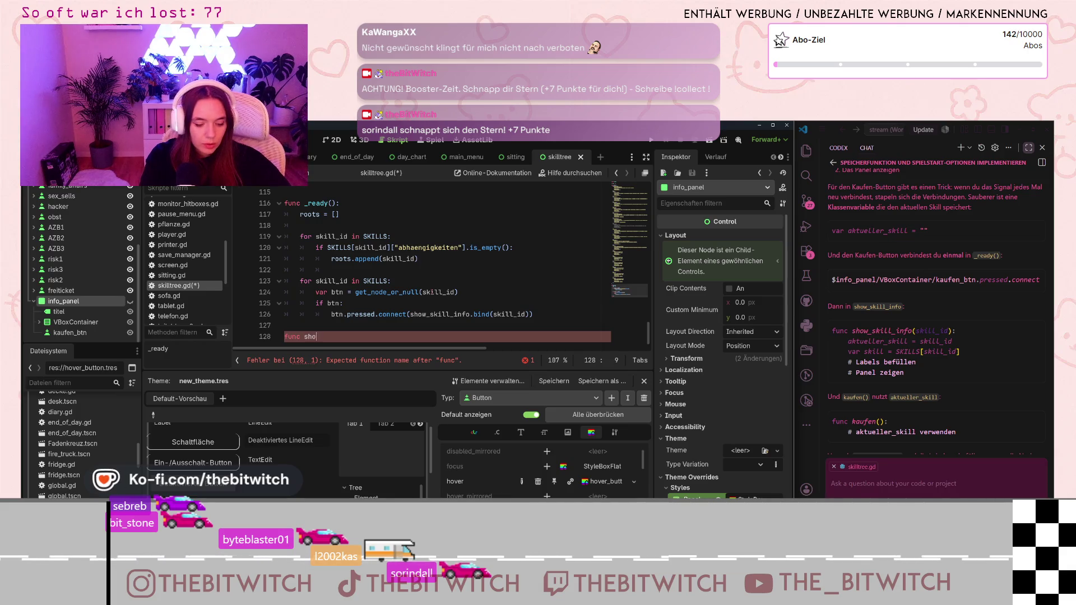
text(w_skill)
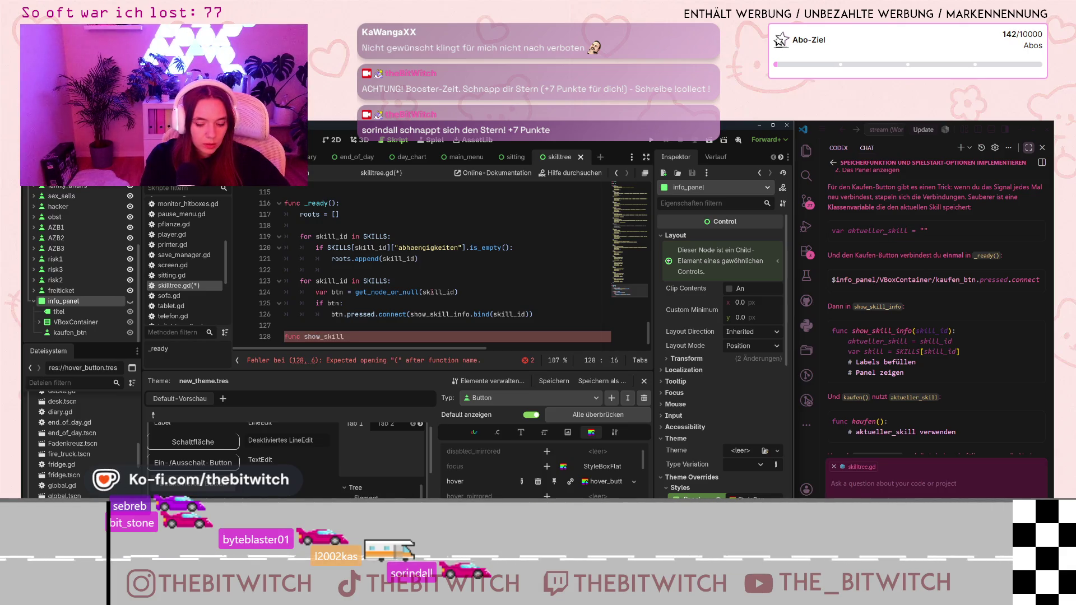
text(_info()
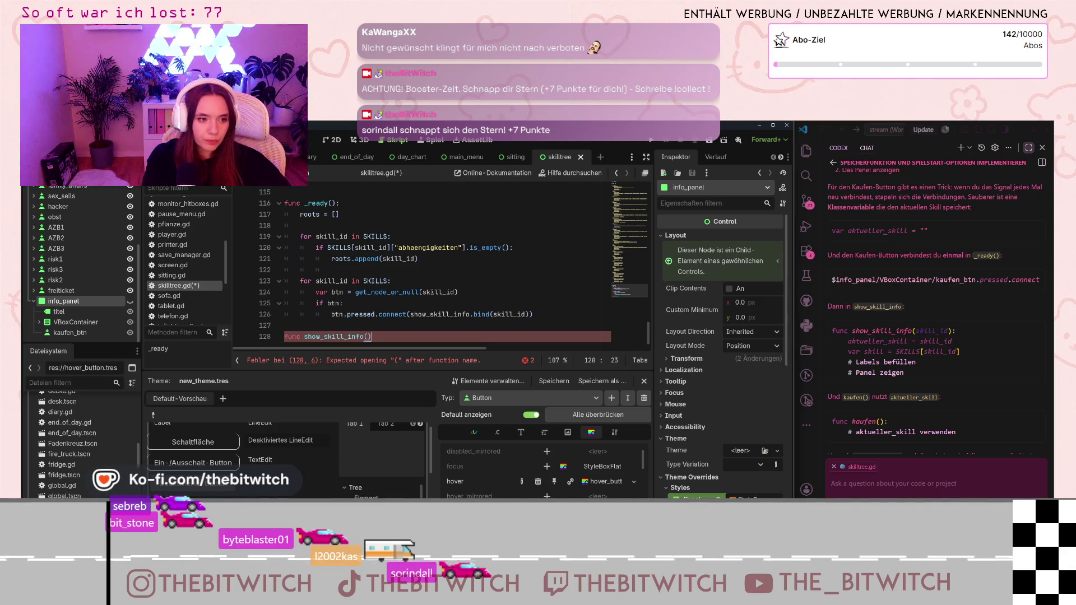
text(:)
key(Return)
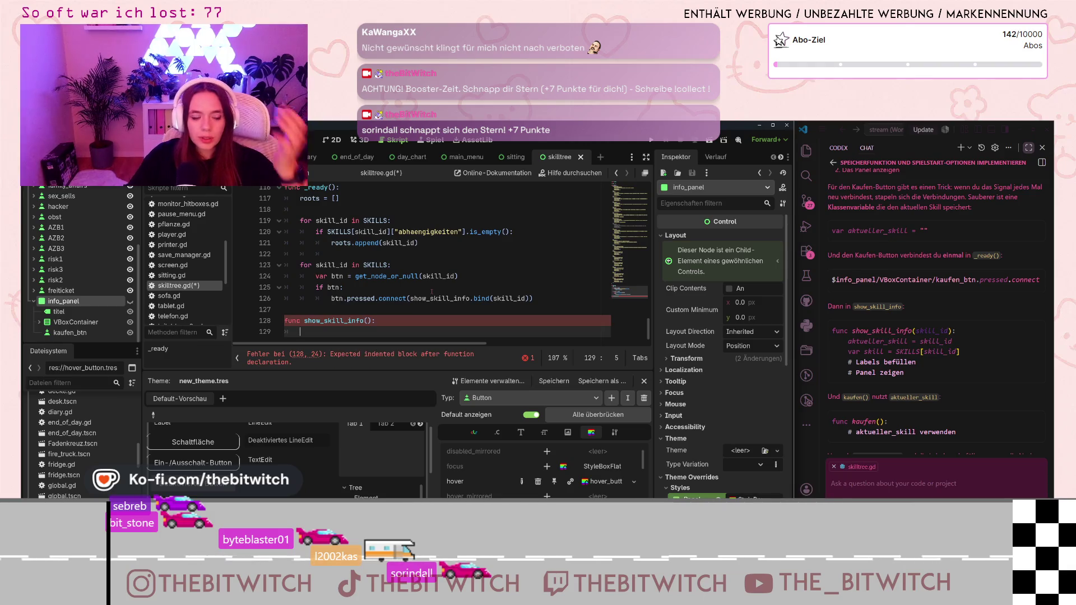
click(374, 316)
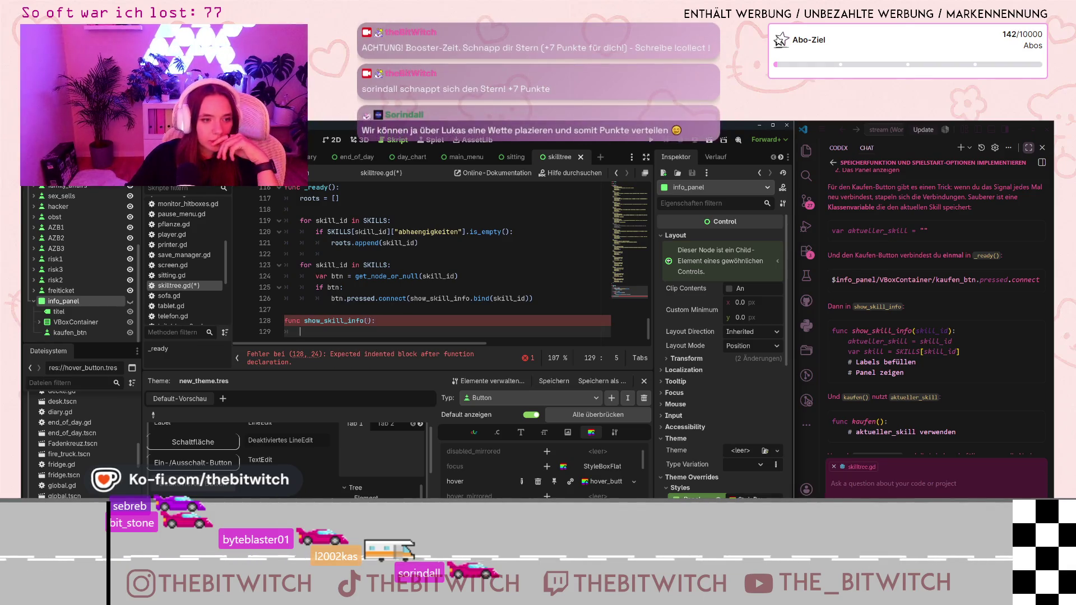
text(skill_id)
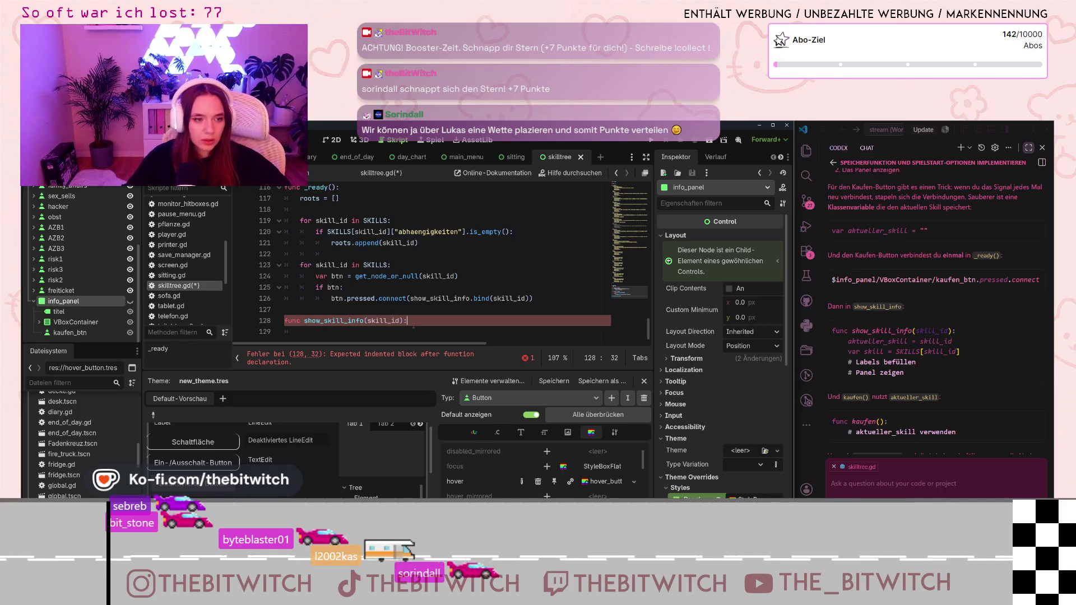
key(Return)
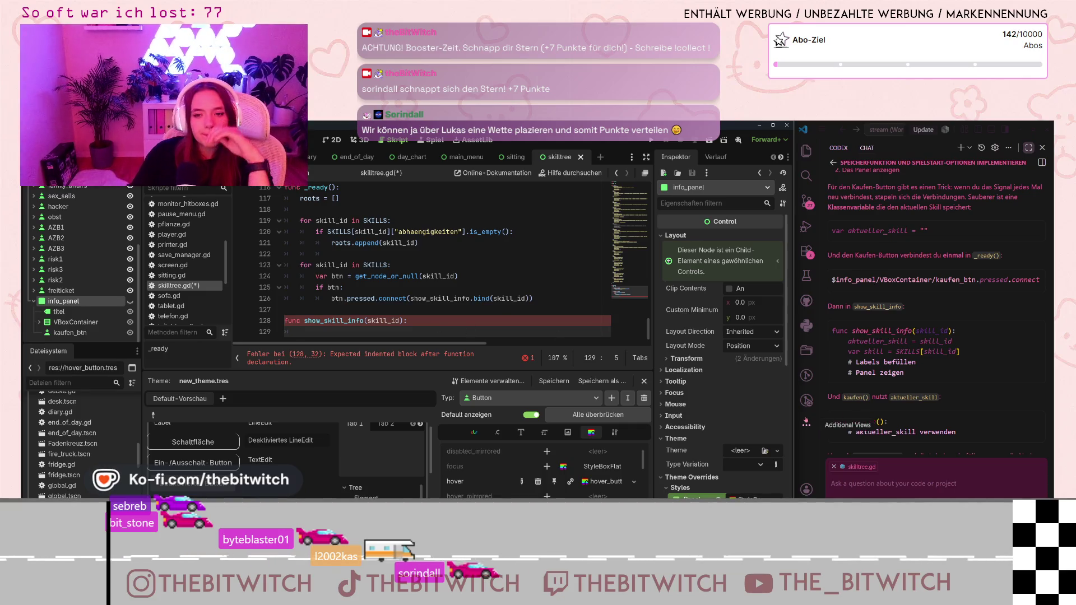
scroll(983, 340, up, 1)
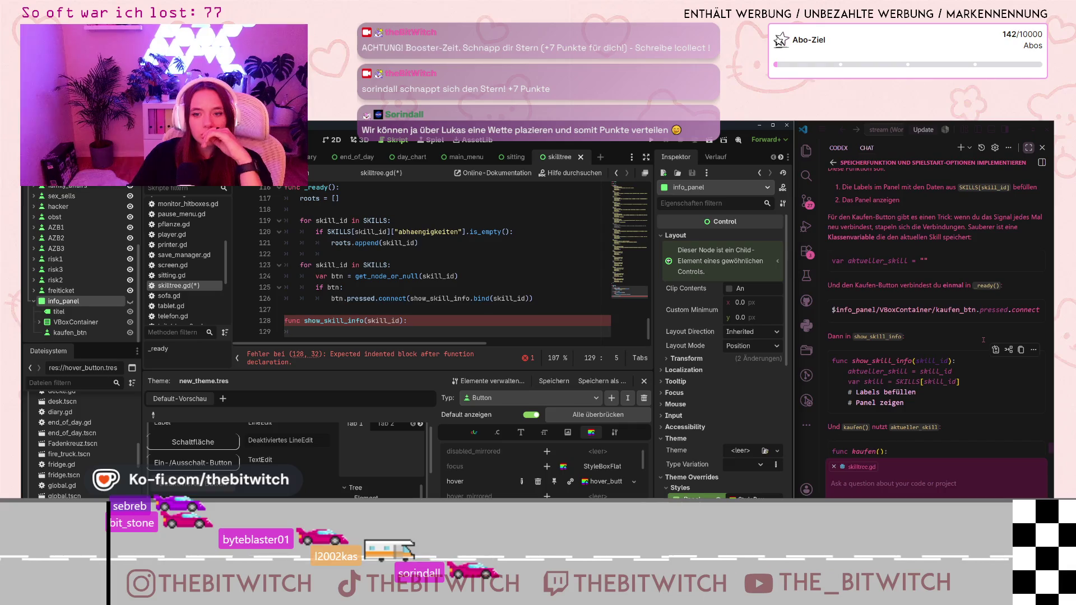
click(931, 322)
scroll(930, 322, right, 2)
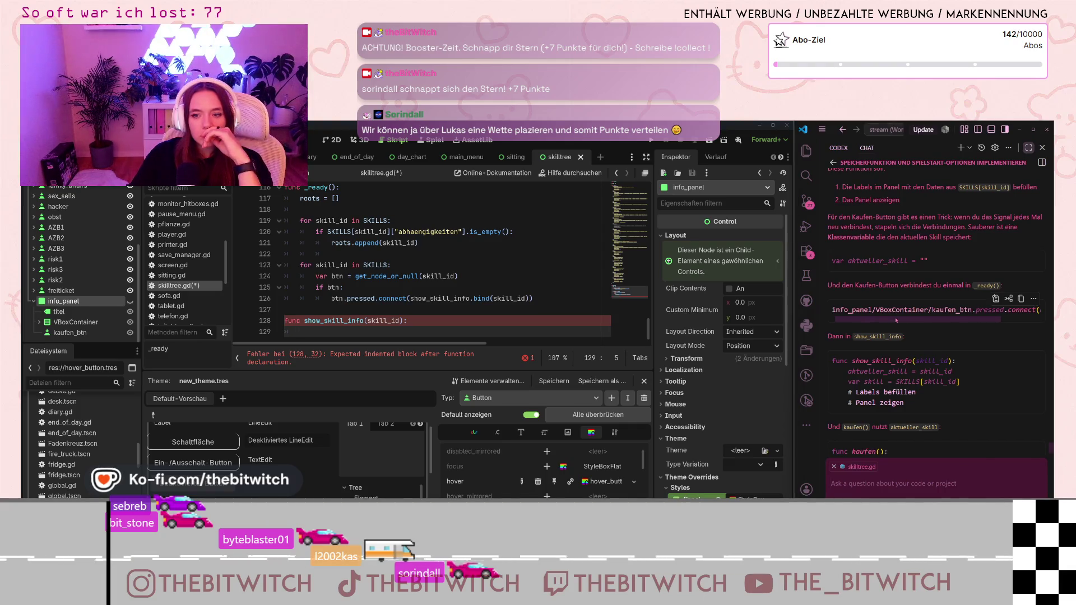
drag(930, 322, 888, 324)
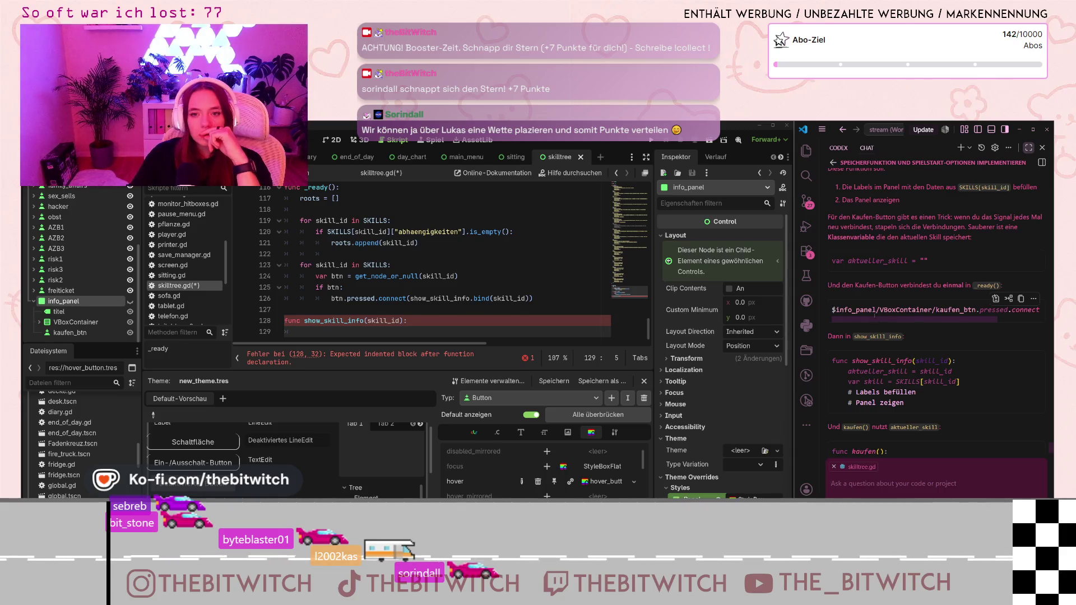
scroll(880, 311, up, 2)
scroll(888, 299, up, 1)
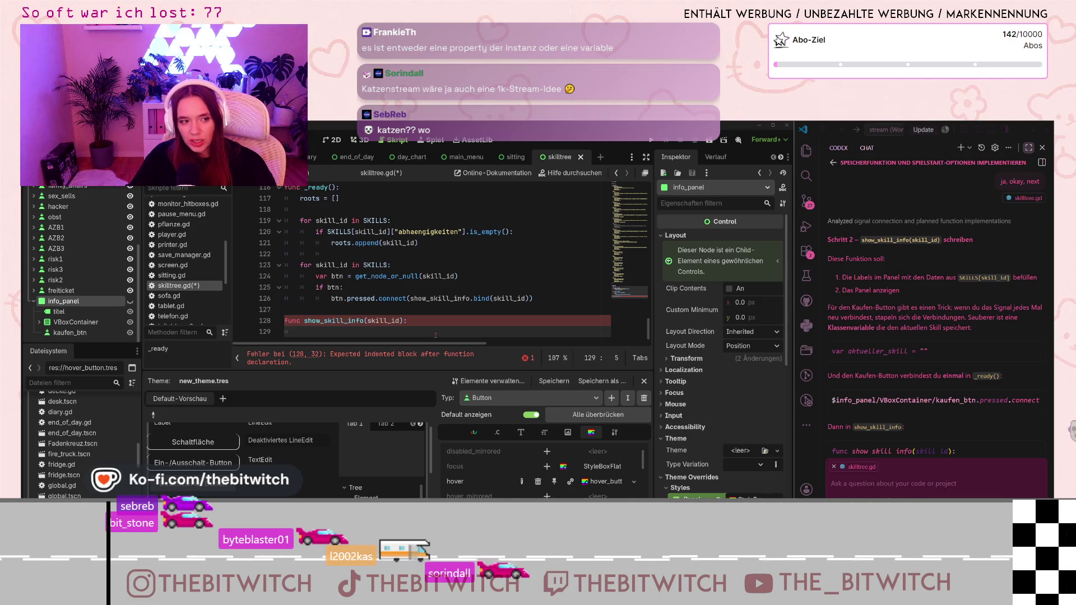
scroll(435, 307, up, 1)
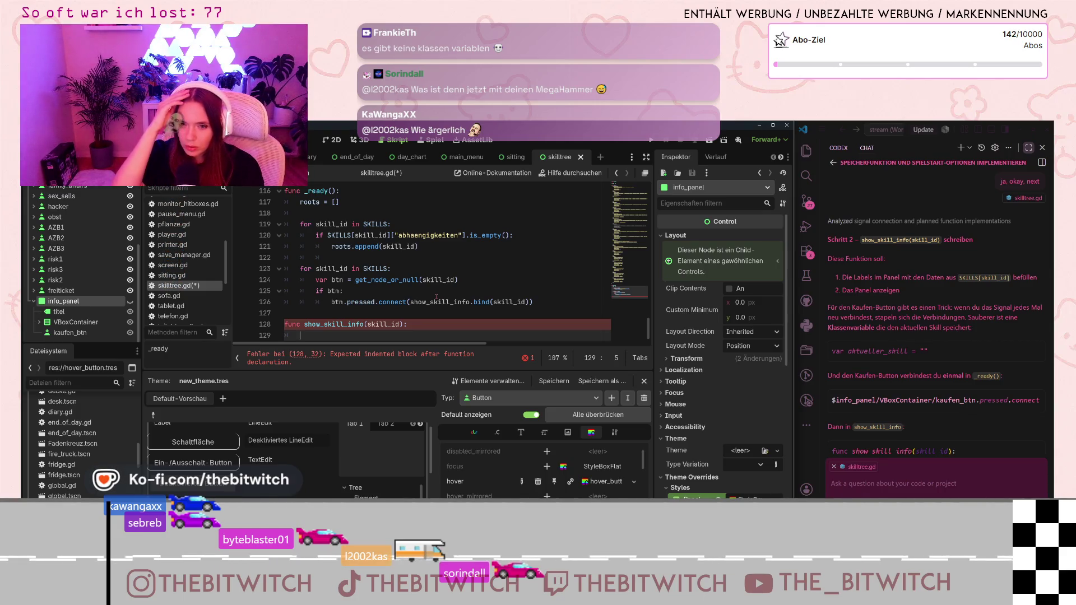
drag(828, 329, 852, 329)
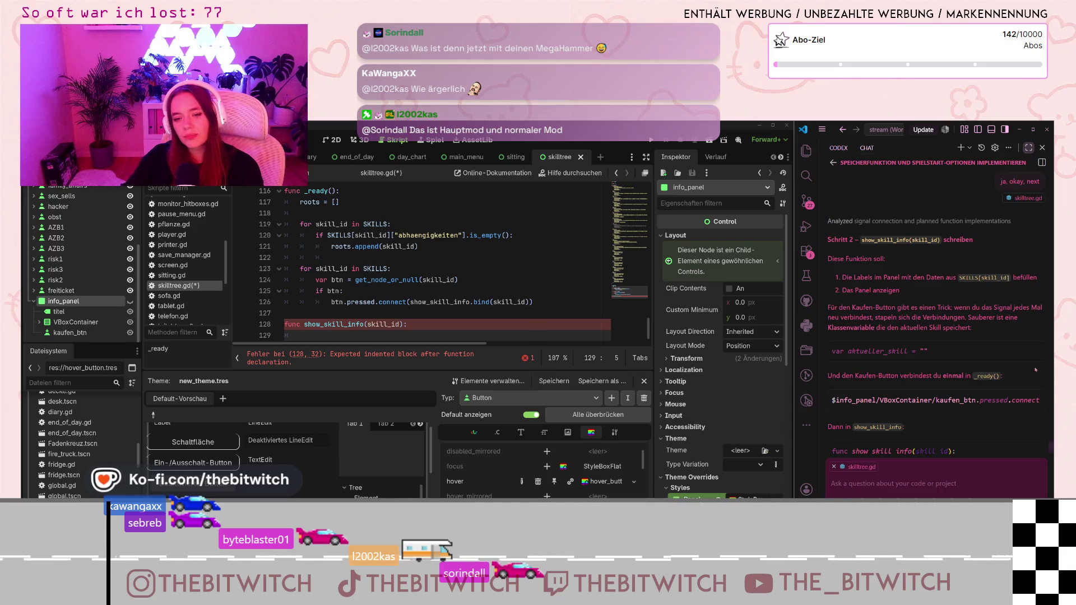
scroll(414, 276, up, 2)
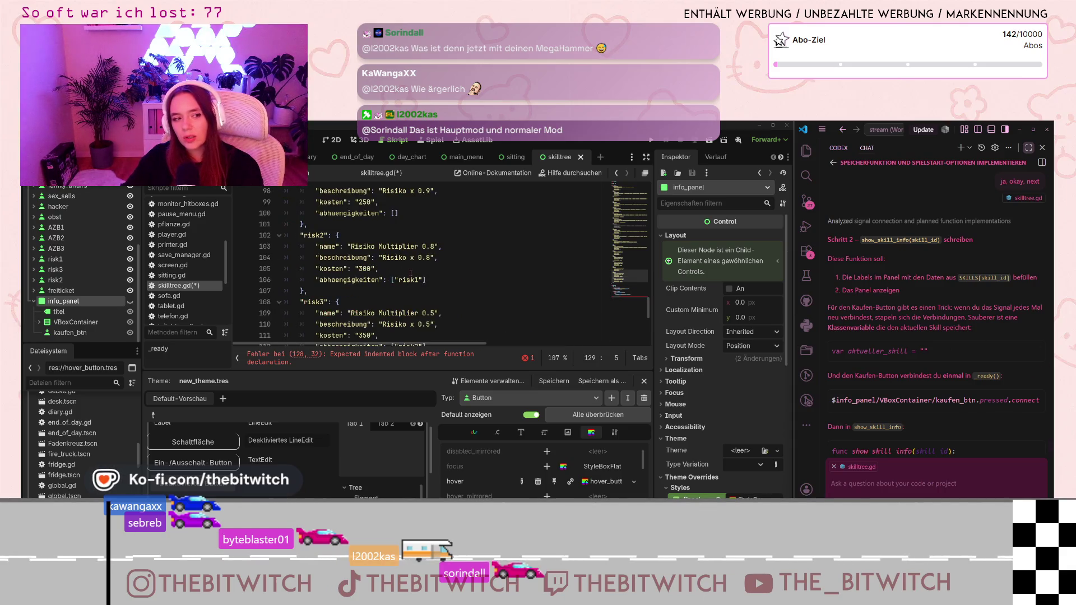
scroll(414, 275, down, 2)
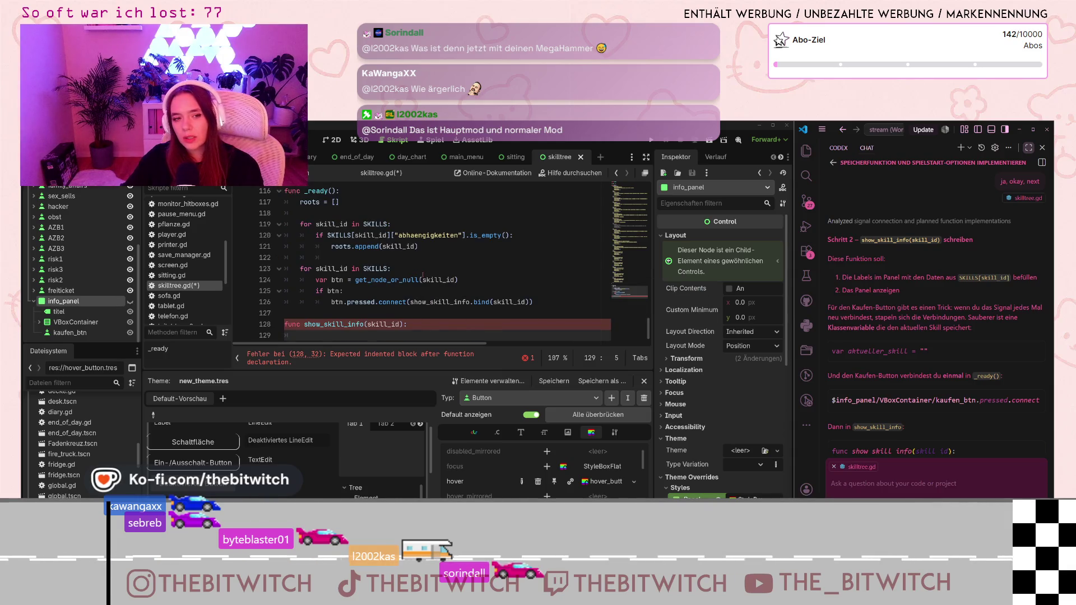
scroll(423, 274, up, 18)
scroll(425, 274, up, 7)
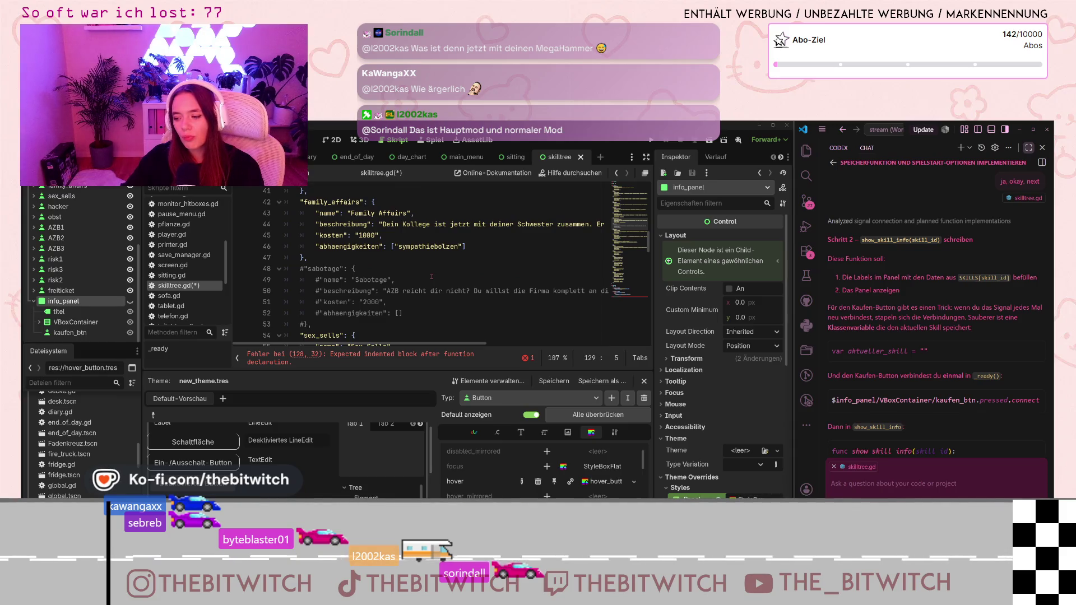
scroll(432, 276, down, 20)
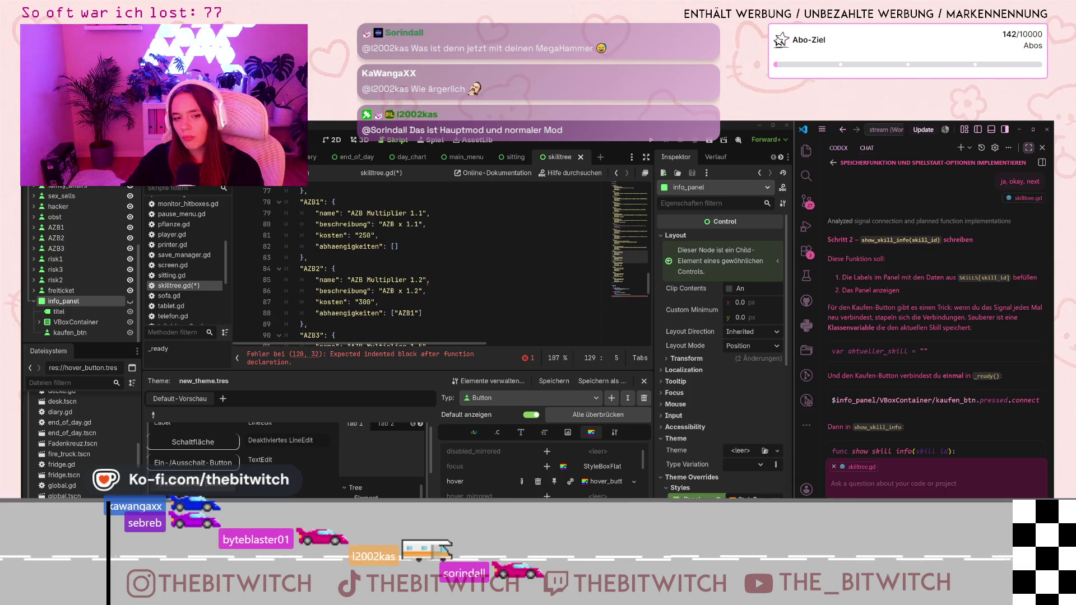
scroll(427, 283, down, 4)
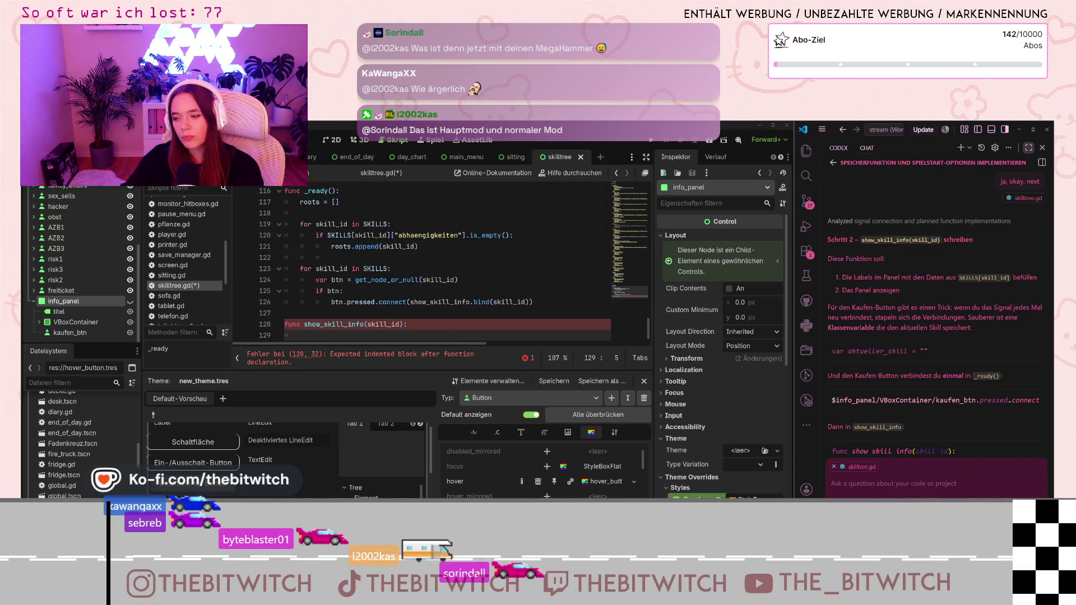
click(351, 335)
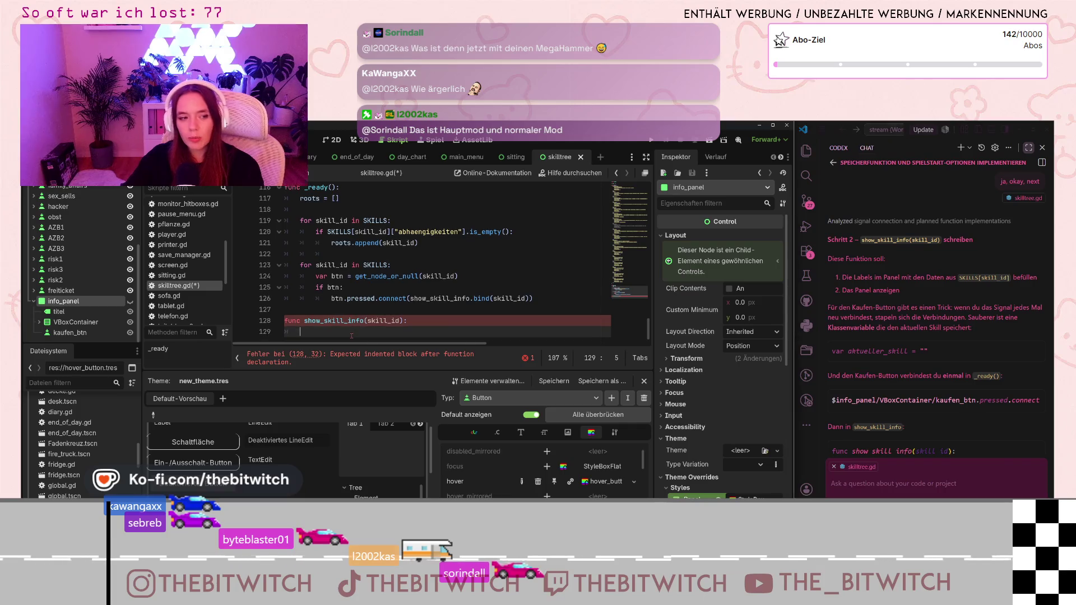
mouse_move(996, 401)
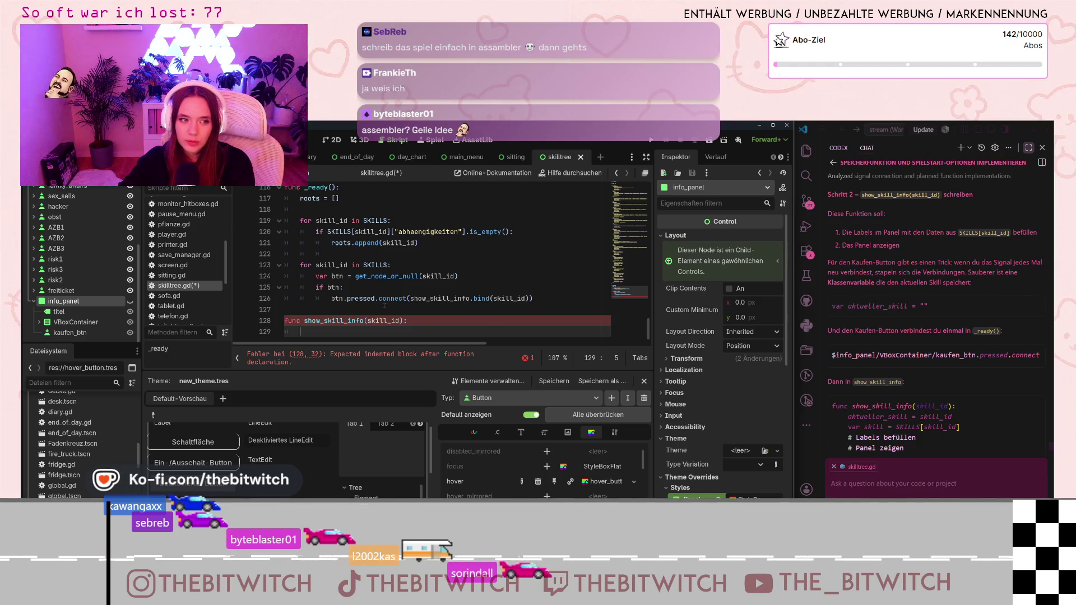
click(347, 298)
scroll(347, 298, up, 1)
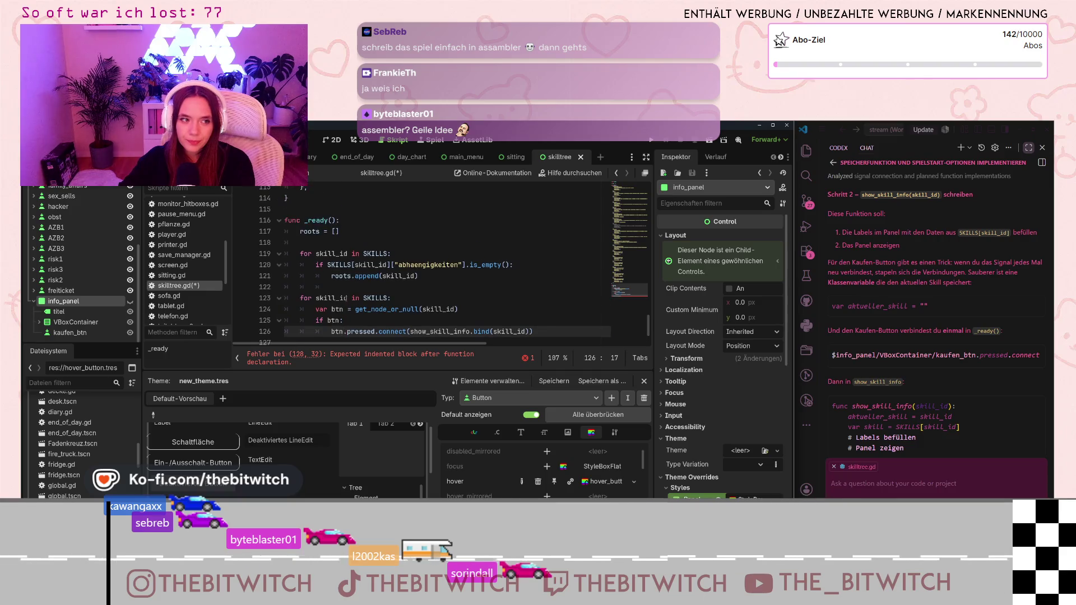
scroll(348, 298, down, 1)
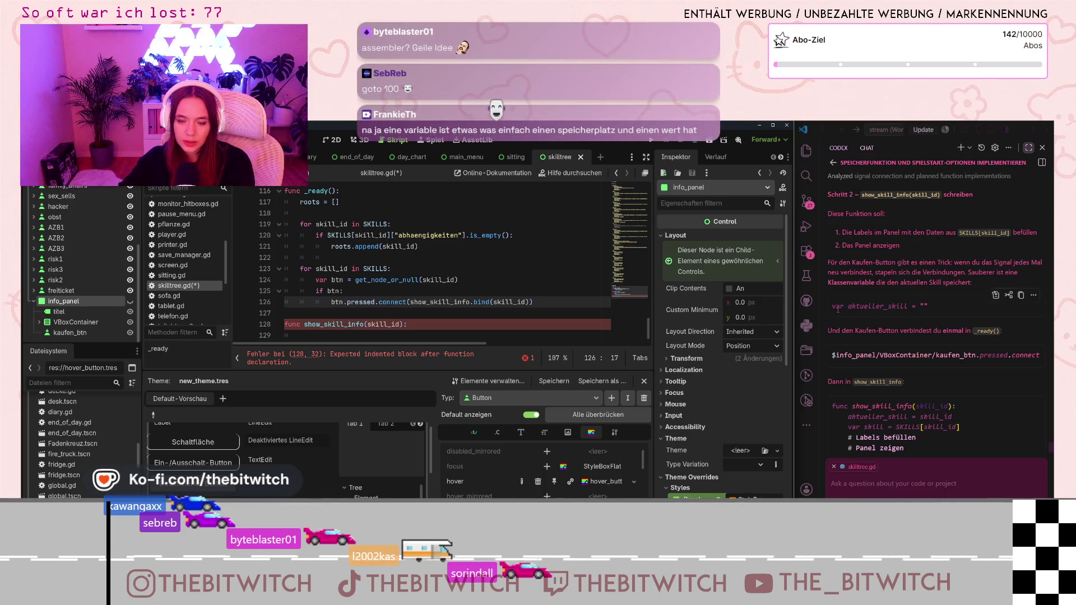
click(868, 370)
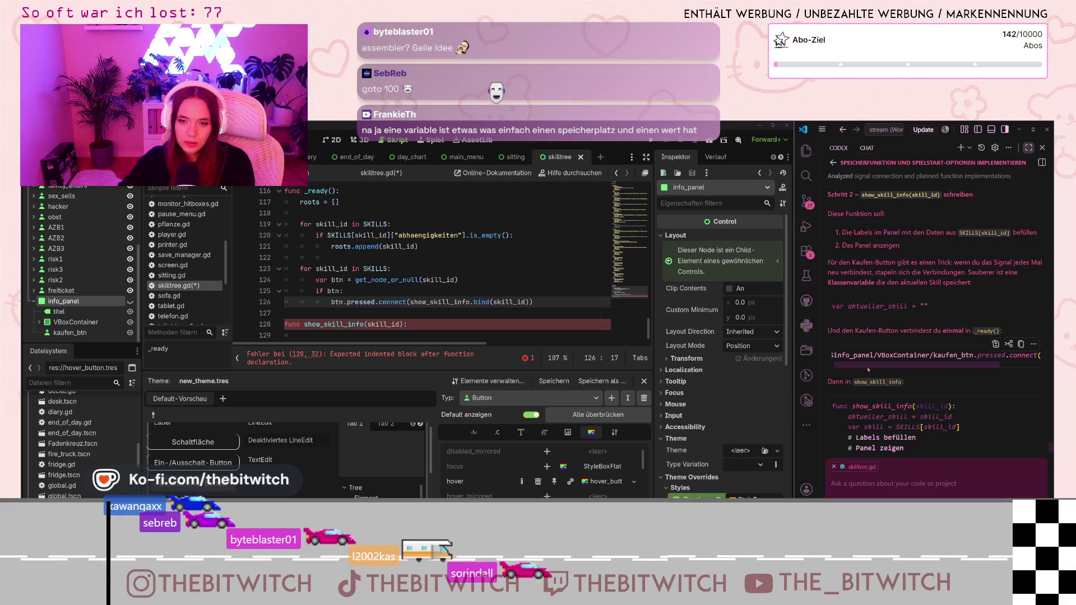
drag(868, 370, 917, 367)
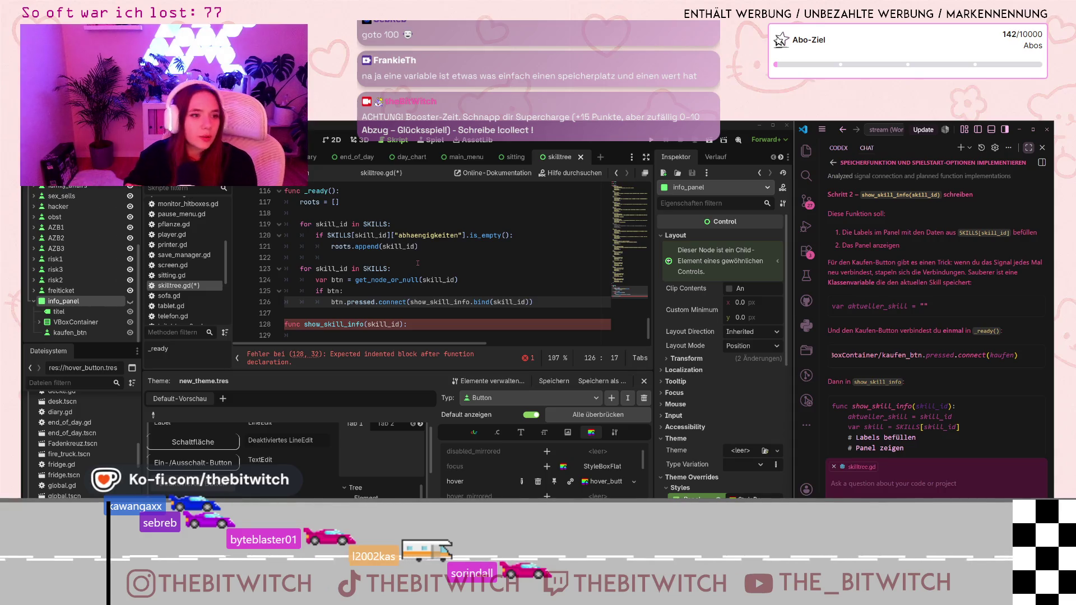
scroll(418, 263, up, 3)
scroll(324, 249, down, 2)
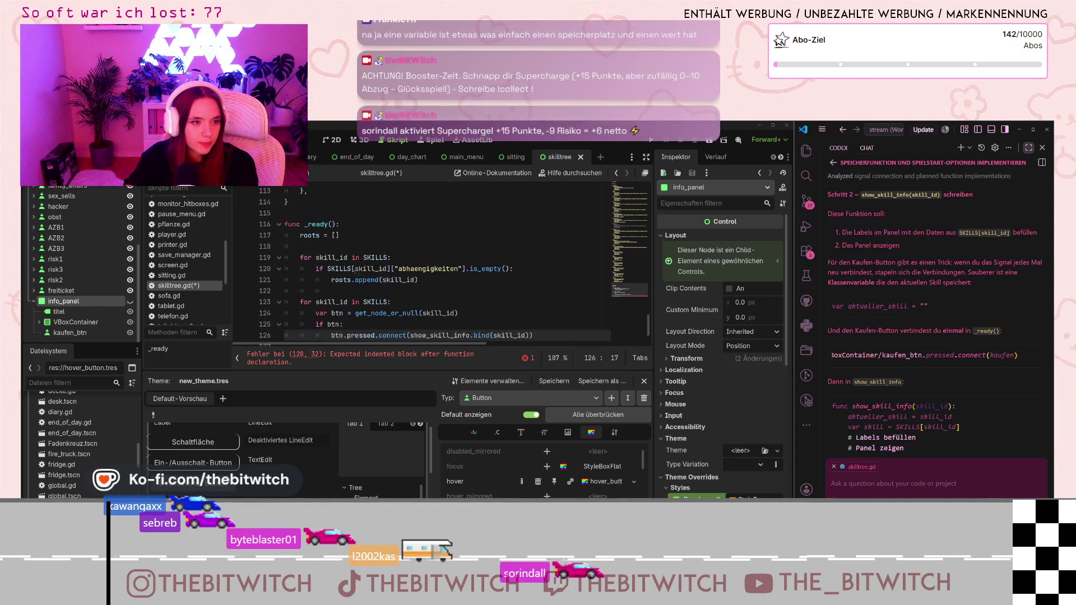
Declare var aktueller_skill = "" after roots = [] in _ready().
click(321, 246)
key(Return)
key(Return)
click(310, 248)
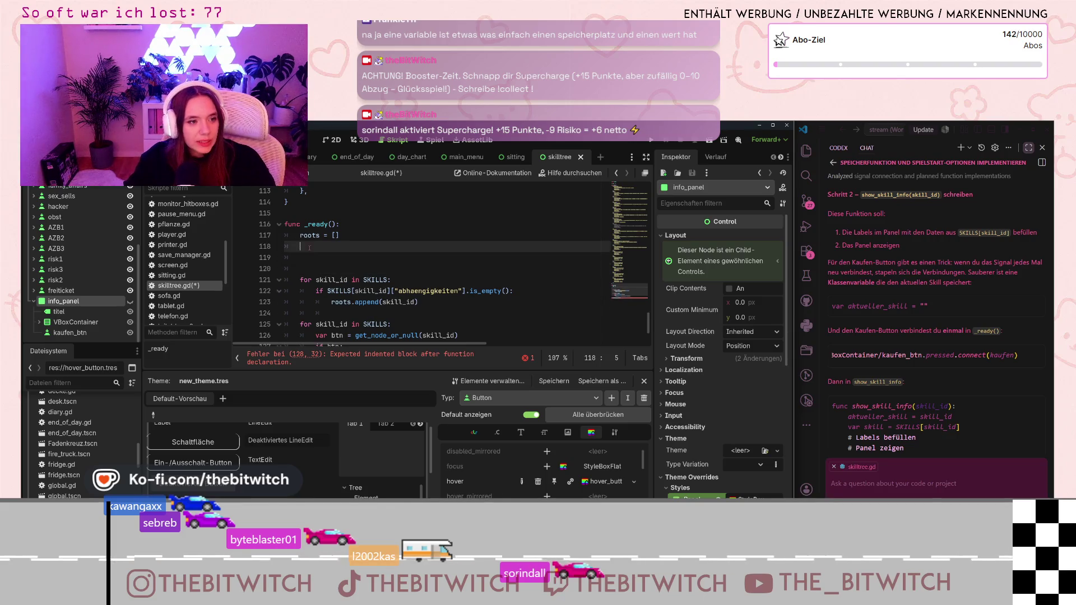
text(var )
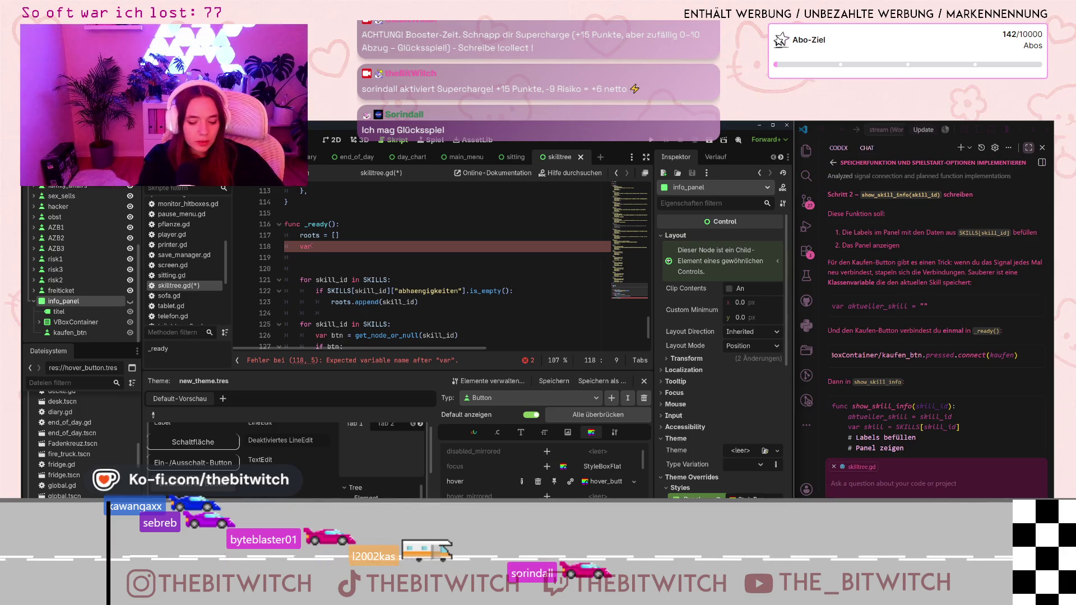
text(aktueller )
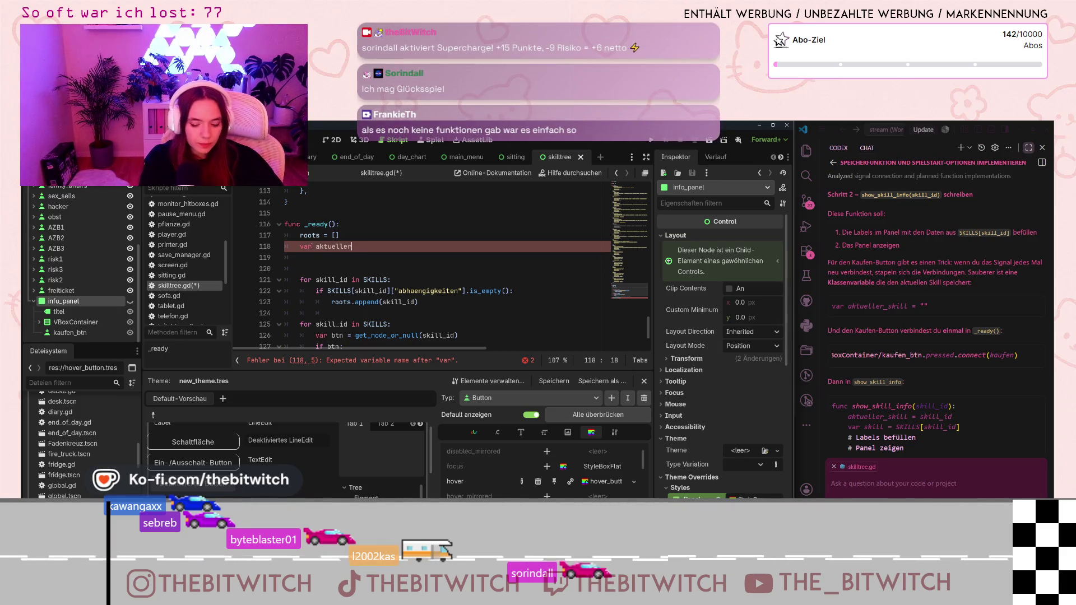
text(_skidll = "")
key(Return)
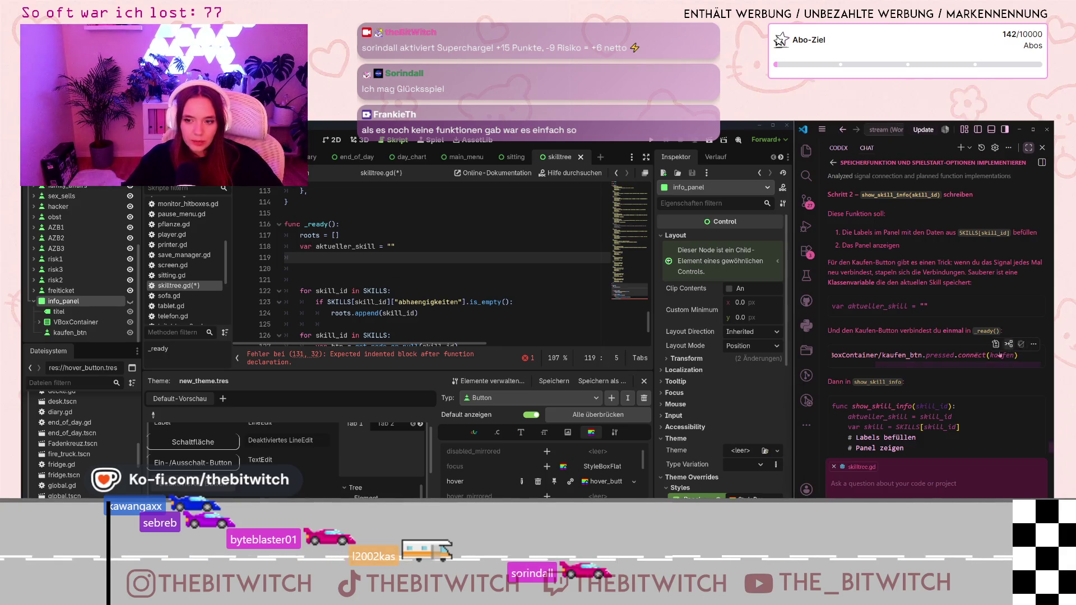
Paste the connect line for $info_panel/VBoxContainer/kaufen_btn.pressed to kaufen, then close the find bar.
click(323, 265)
key(ctrl+f)
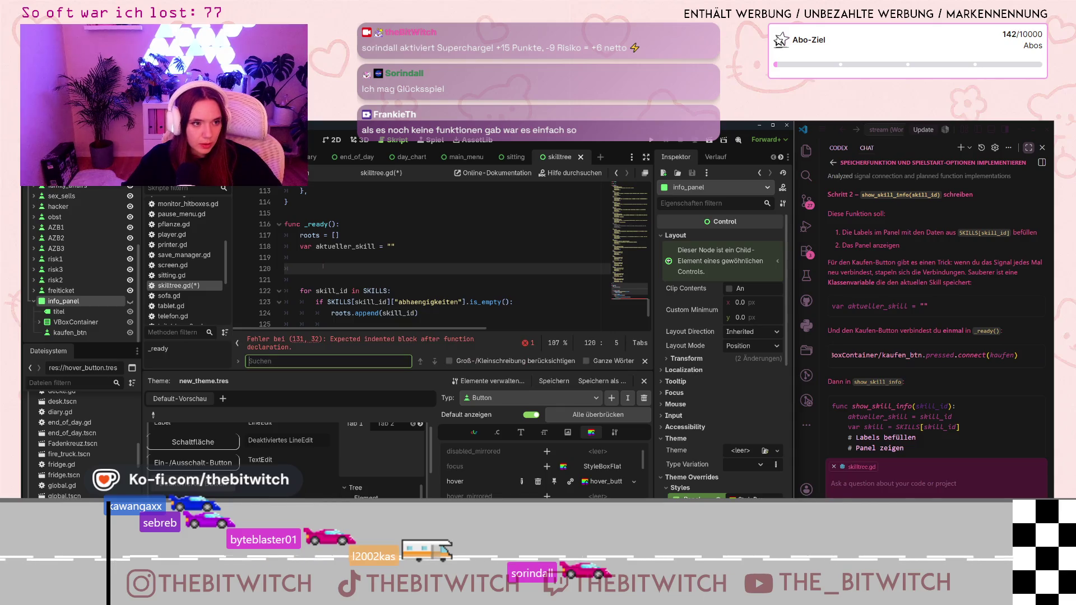
click(324, 265)
text($info_panel/VBoxContainer/kaufen_btn.pressed.connect(kaufen))
click(645, 361)
key(Up)
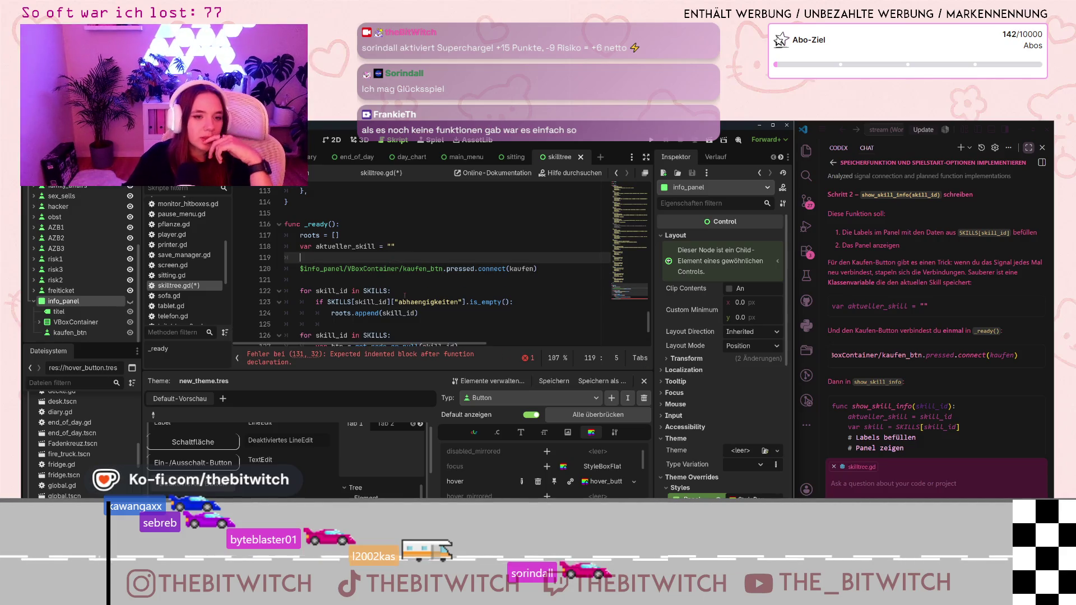